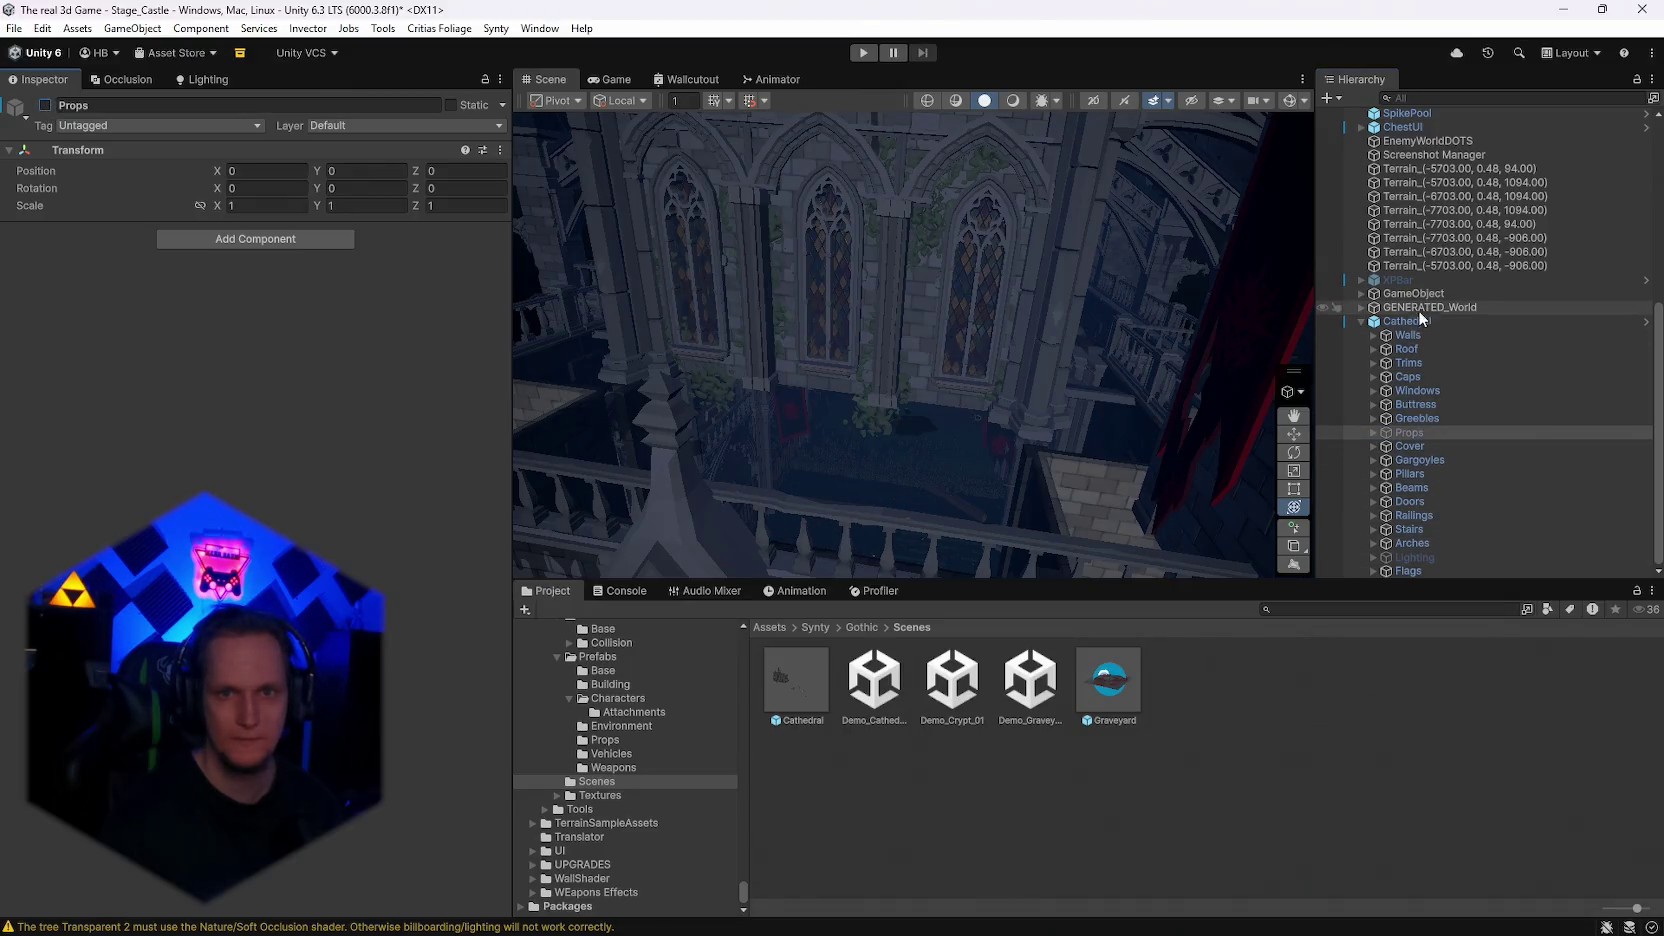
Step: Frame a cathedral wall alcove piece, test-move it, then undo the move
mouse_move(1060, 400)
left_mouse_down()
mouse_move(895, 394)
mouse_move(877, 412)
mouse_move(1006, 501)
mouse_move(1032, 345)
mouse_move(947, 334)
mouse_move(1000, 340)
left_mouse_up()
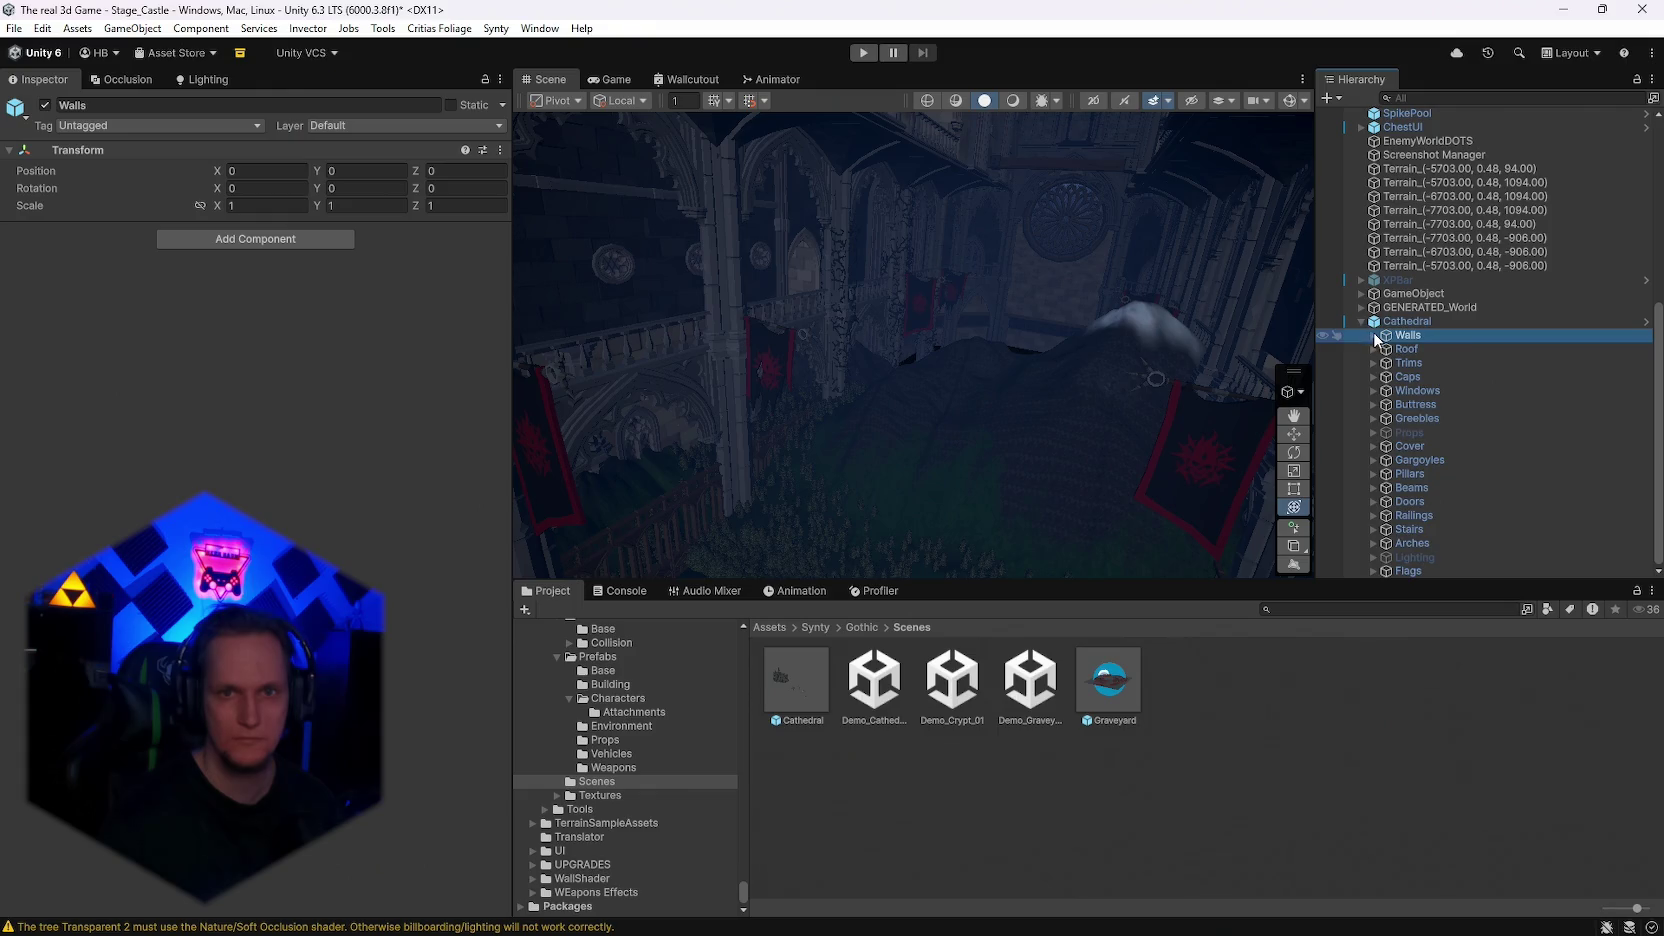
double_click(1452, 244)
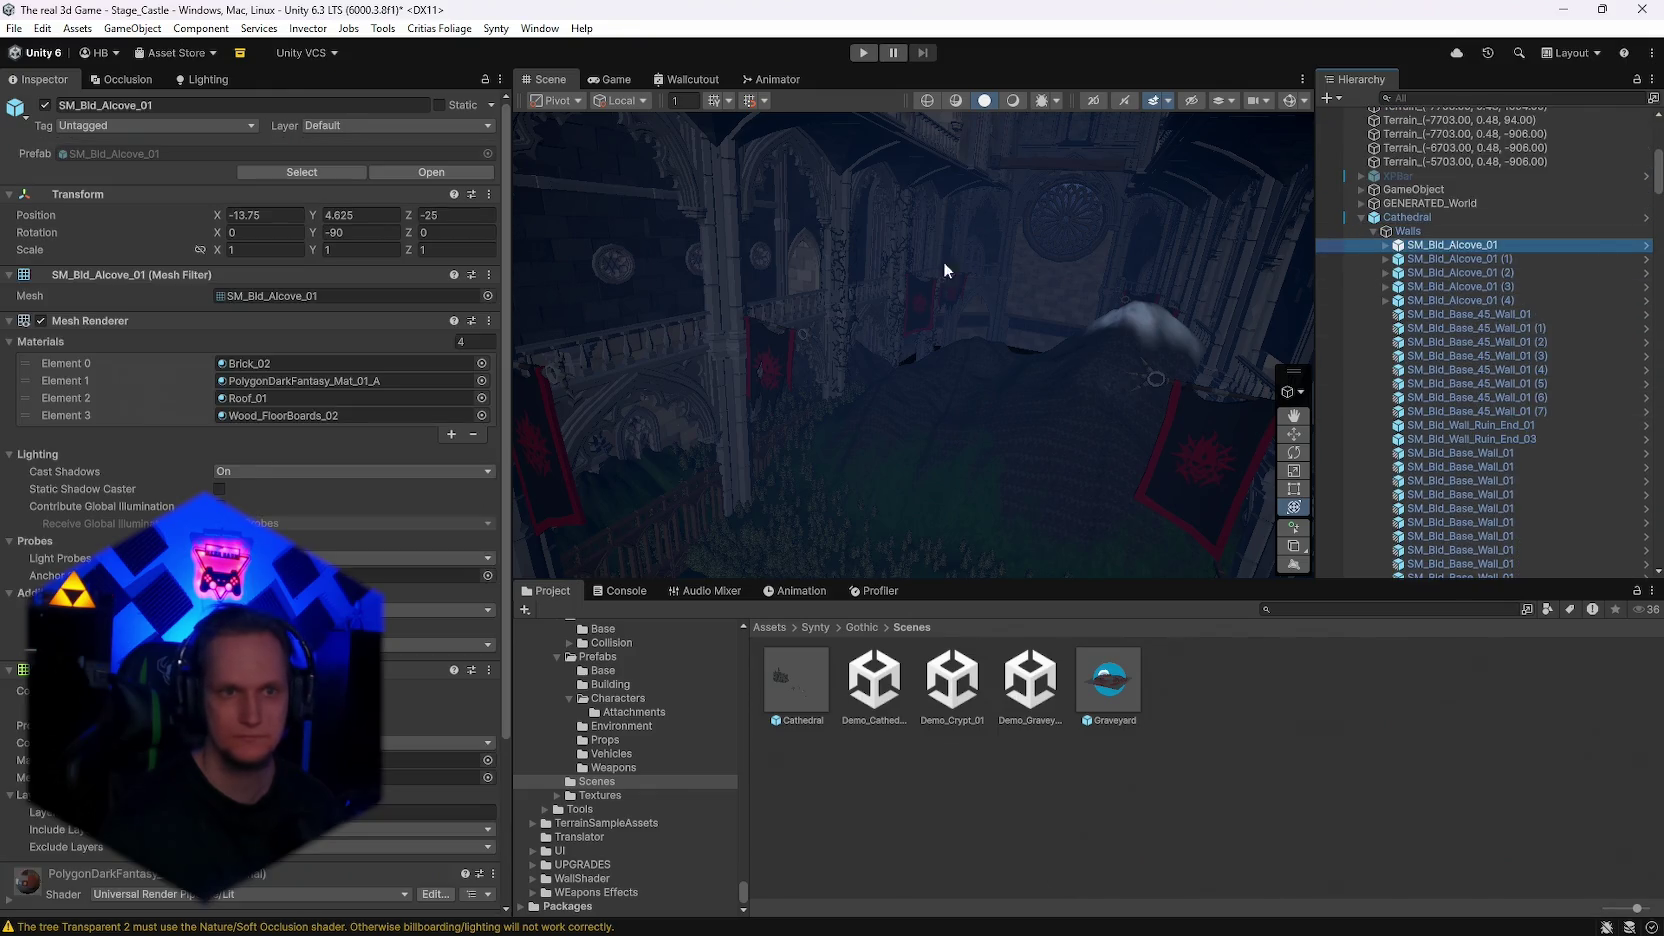
mouse_move(1095, 341)
left_mouse_down()
mouse_move(1132, 343)
mouse_move(840, 364)
mouse_move(894, 370)
left_mouse_up()
key("ctrl+z")
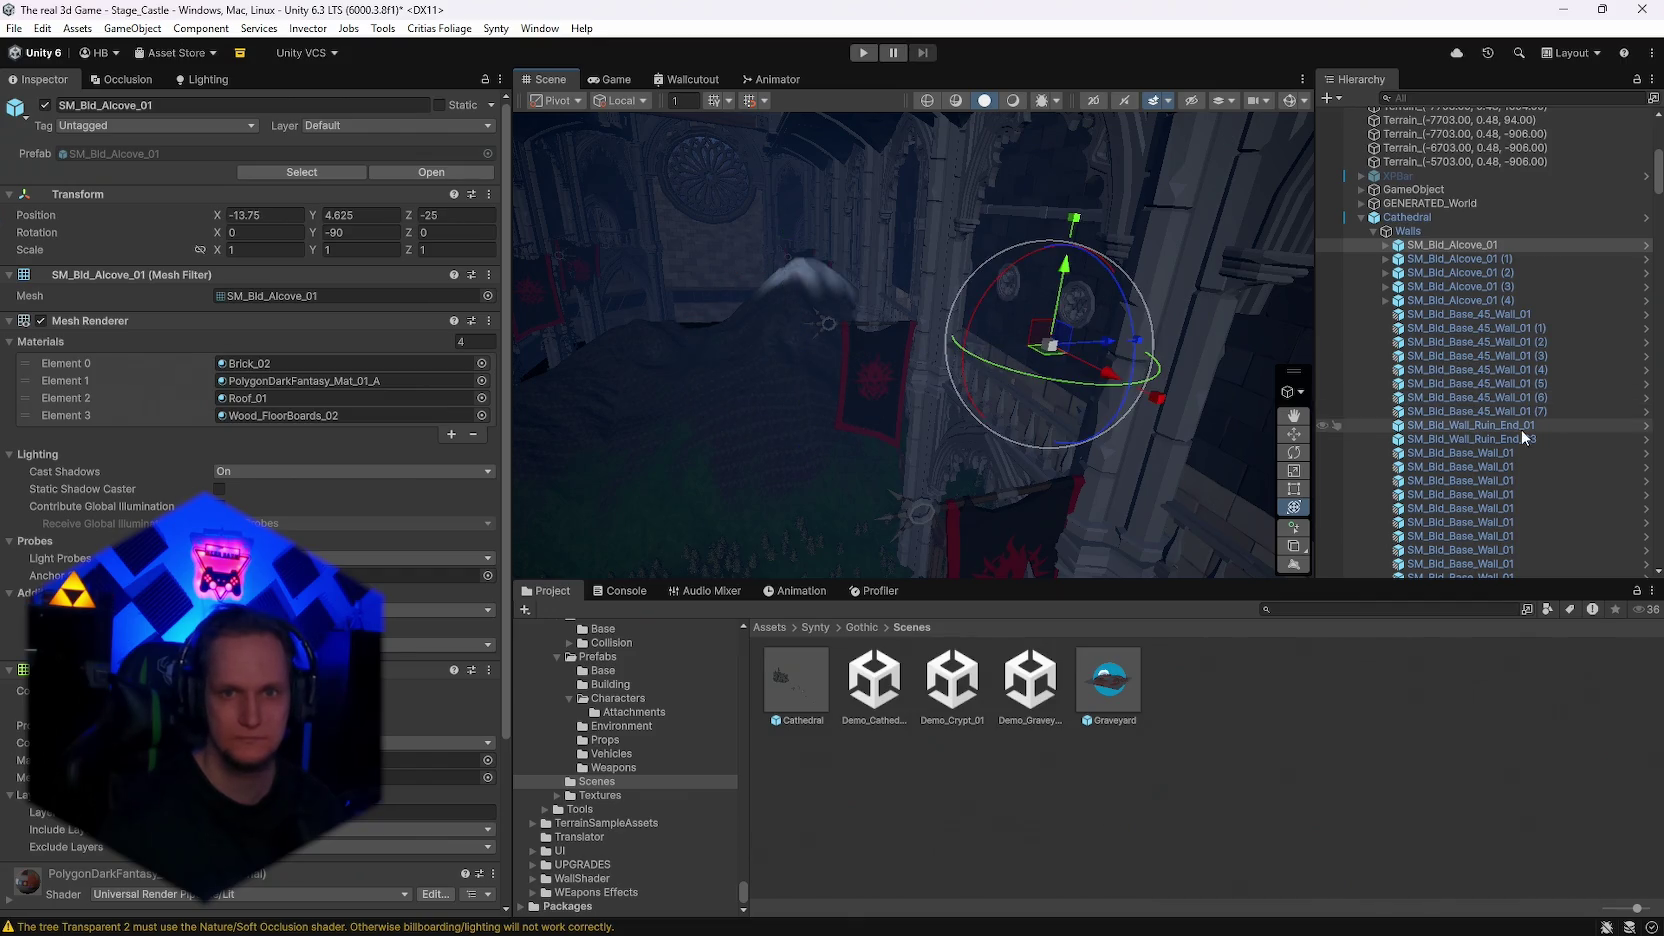
Step: Select a range of the cathedral's wall pieces and orbit to inspect them
scroll(1514, 400, "down", 10)
left_click(1476, 449, "shift")
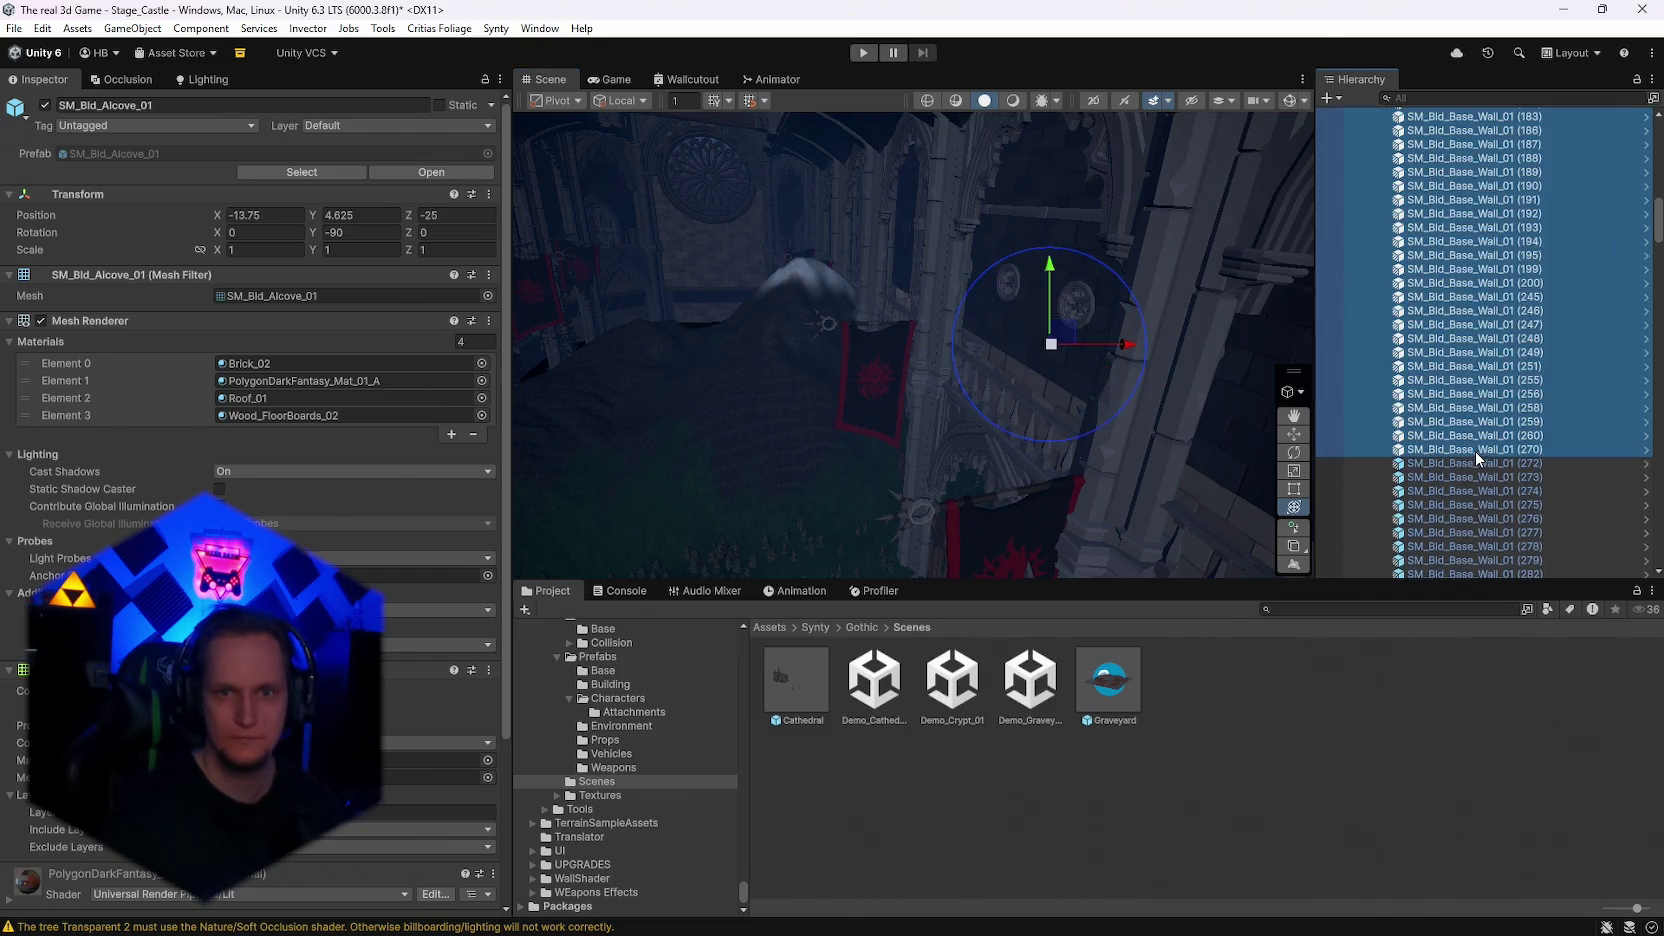
left_click_drag(1088, 313, 972, 258)
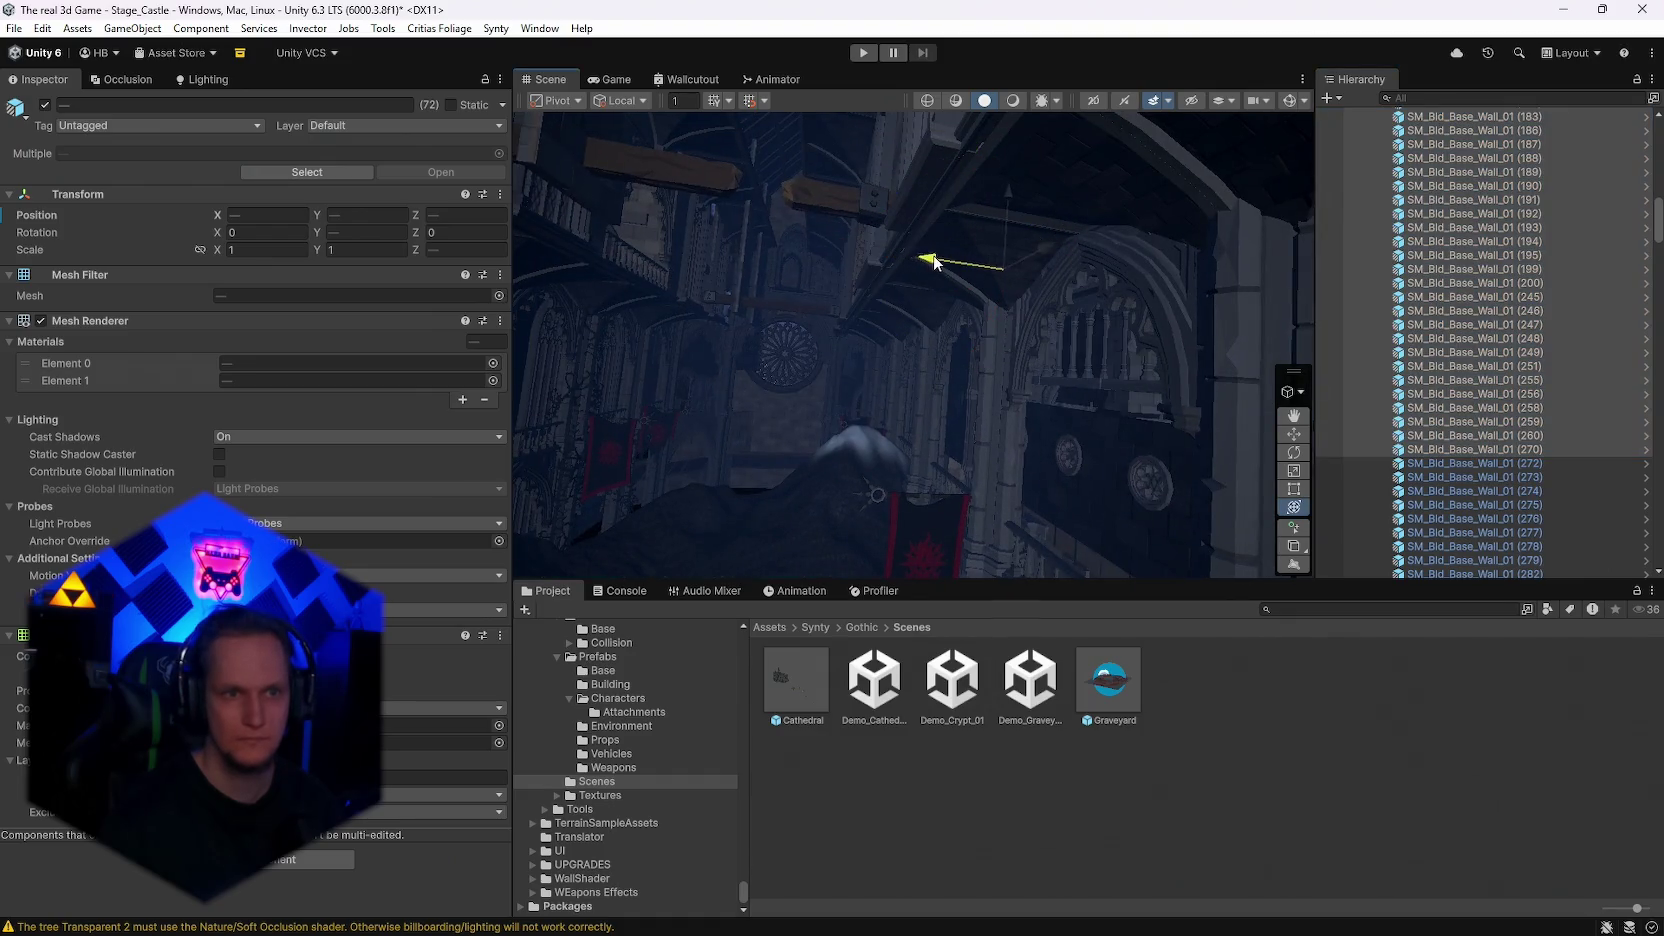
mouse_move(1048, 386)
left_mouse_down()
mouse_move(1003, 360)
mouse_move(958, 286)
mouse_move(963, 407)
left_mouse_up()
Step: Frame the whole Cathedral prefab and orbit around its walls
scroll(1468, 433, "up", 20)
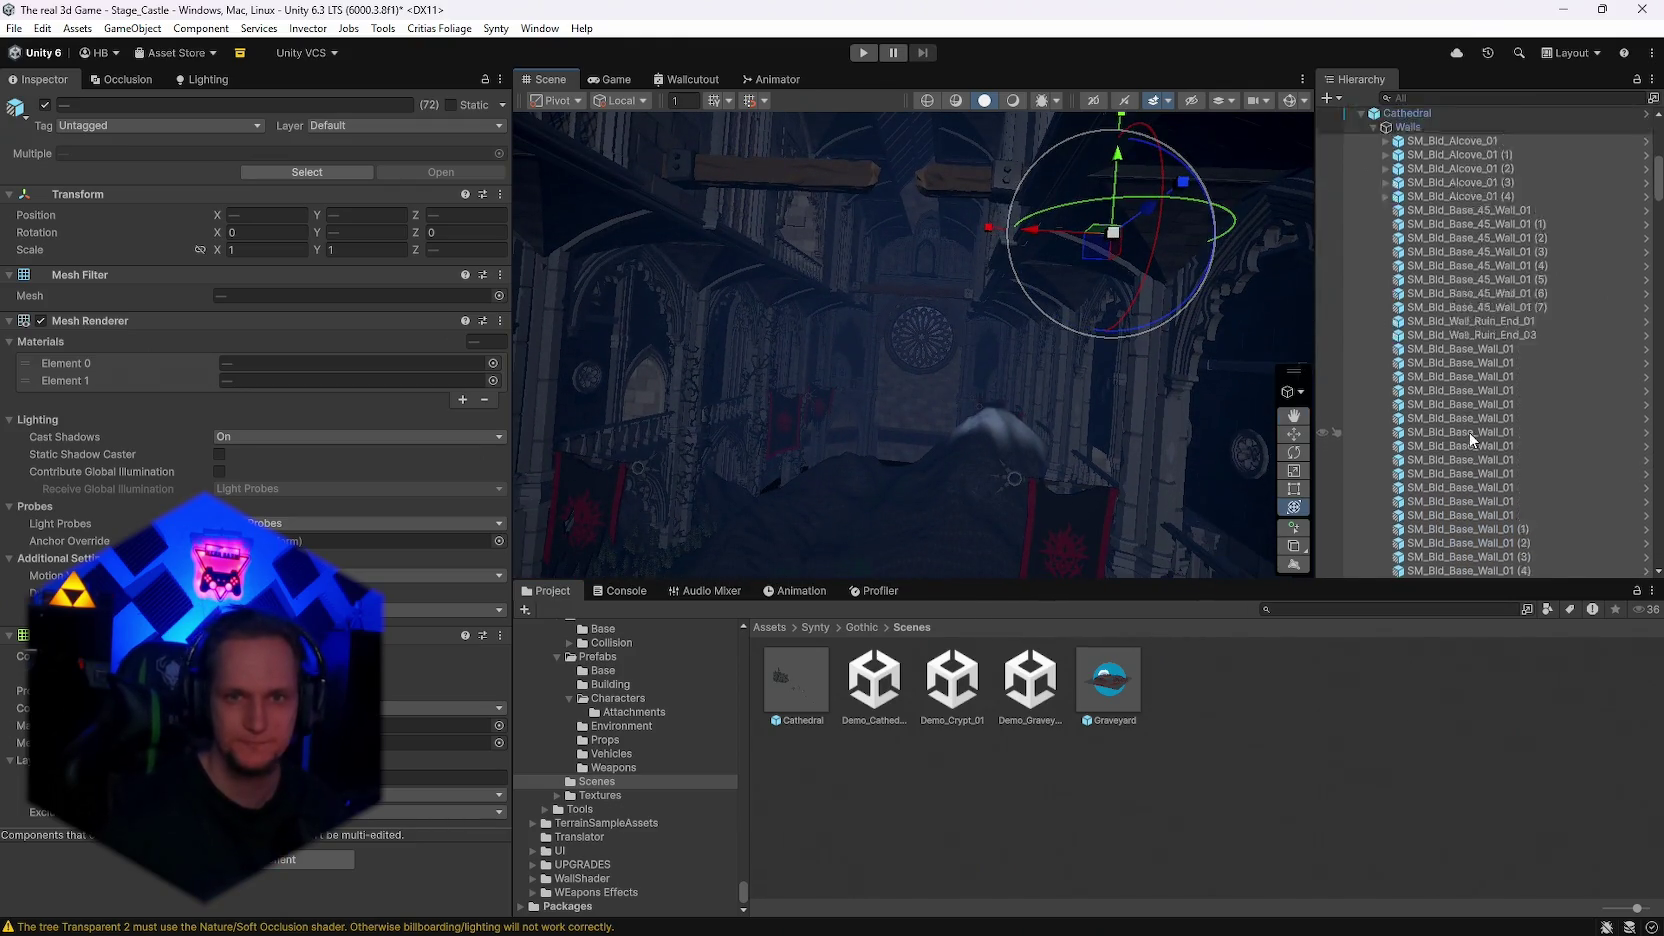
double_click(1407, 373)
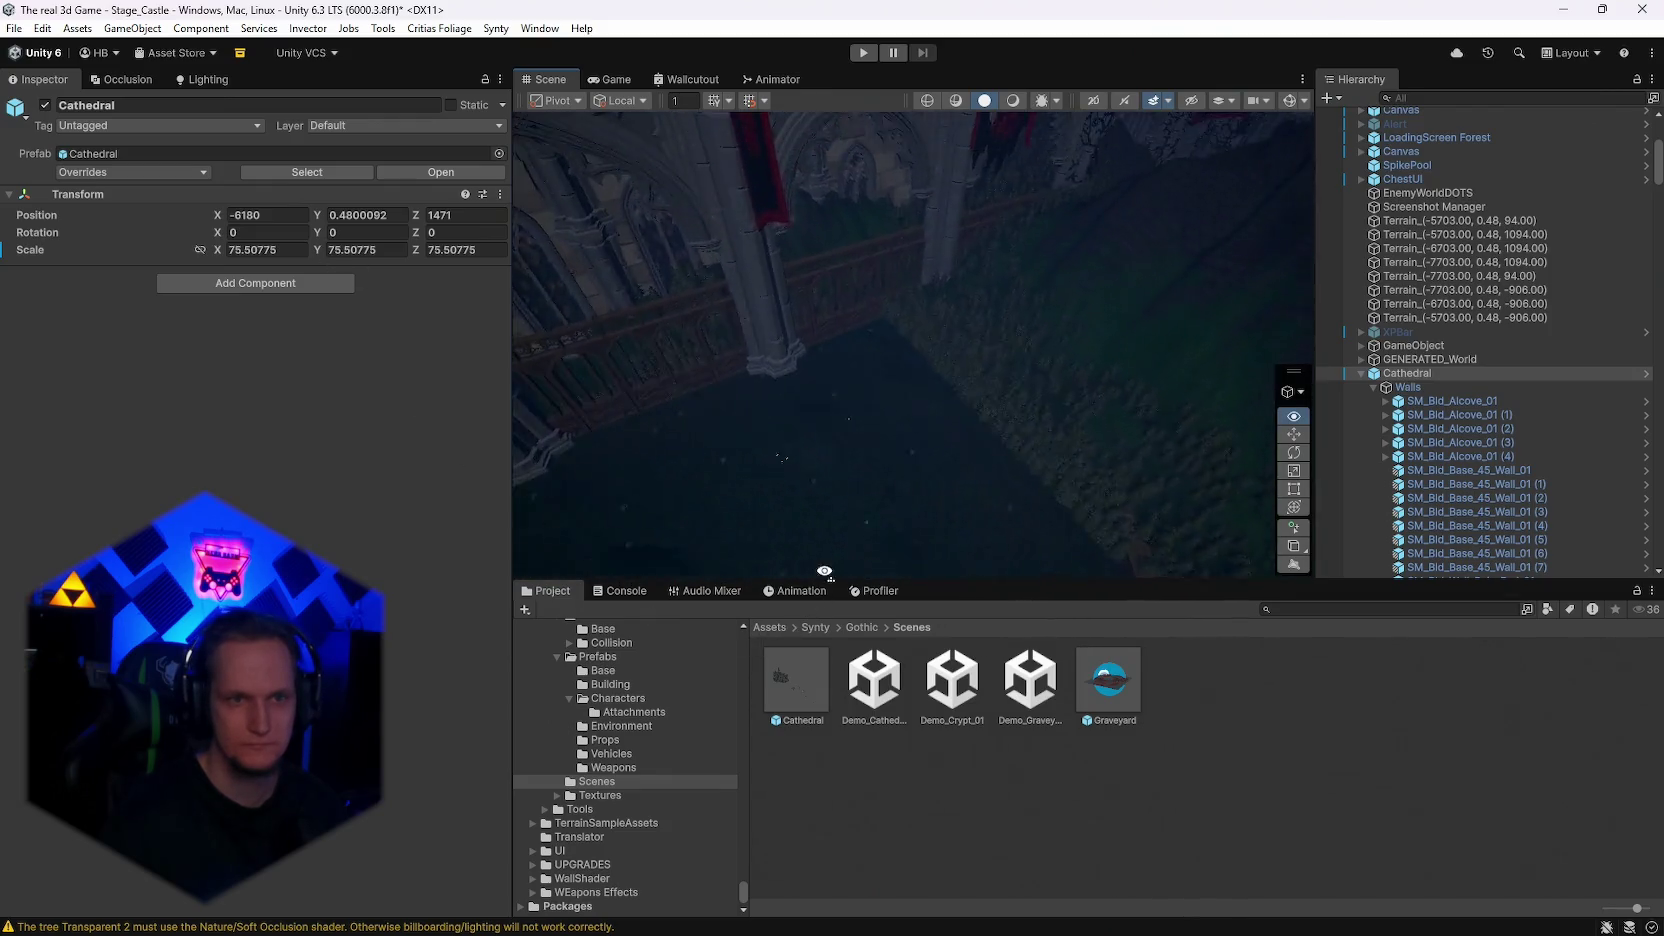
left_click_drag(446, 476, 1063, 458)
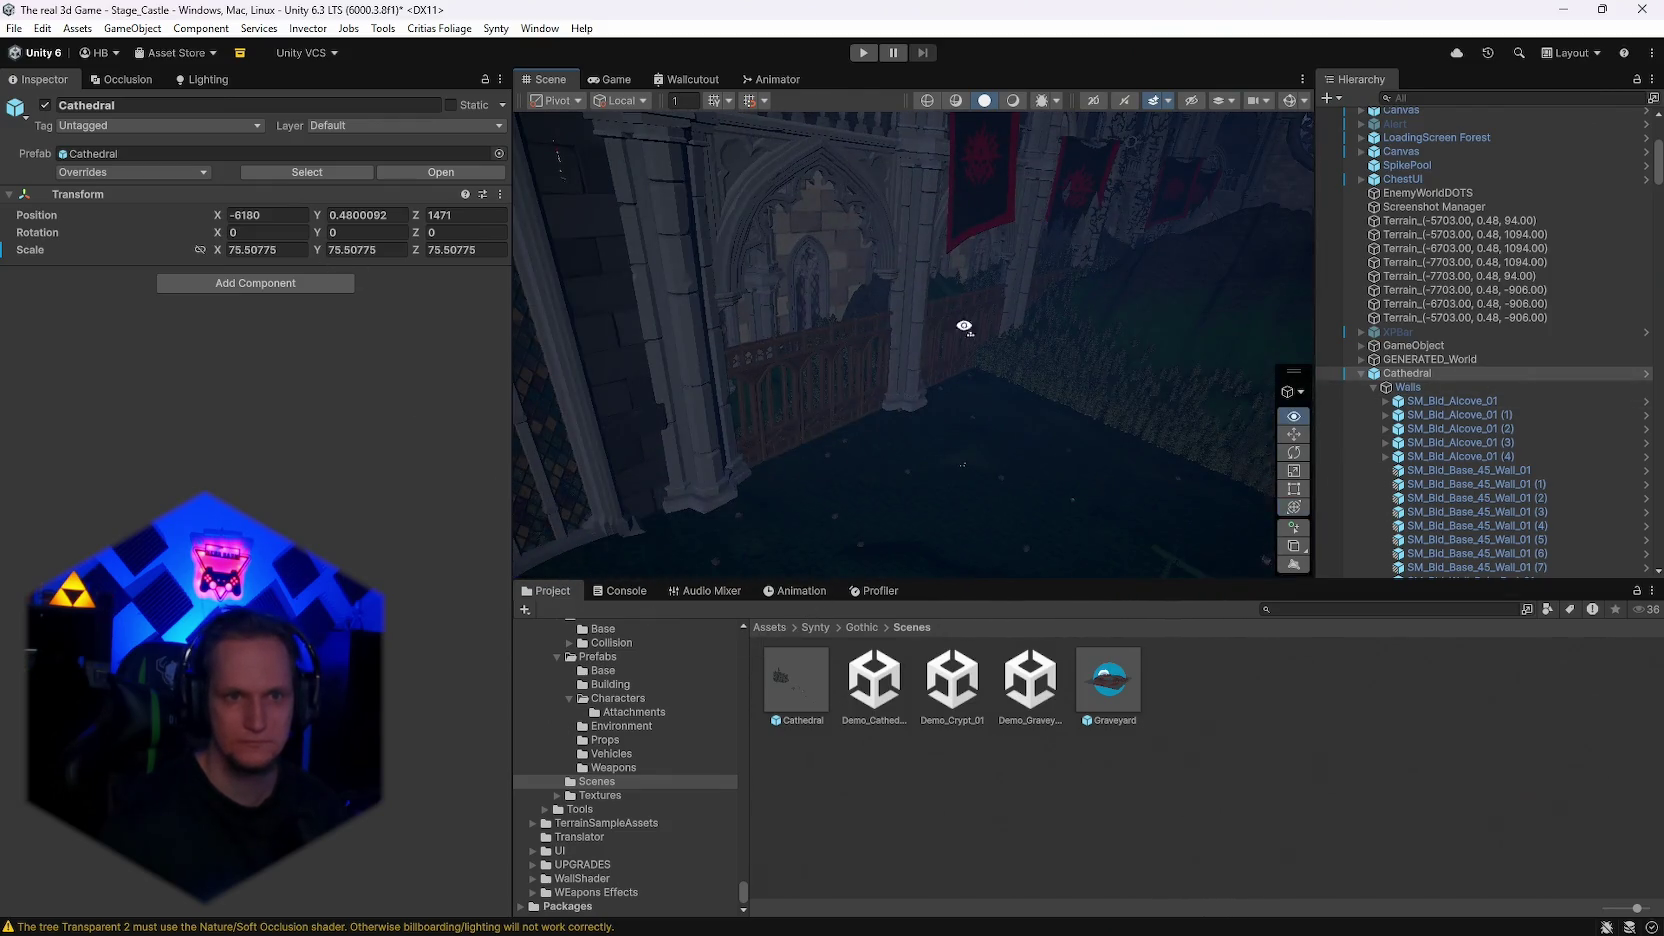
mouse_move(964, 326)
left_mouse_down()
mouse_move(402, 361)
mouse_move(185, 332)
mouse_move(1513, 400)
mouse_move(1638, 450)
mouse_move(1609, 302)
mouse_move(351, 377)
mouse_move(576, 390)
mouse_move(680, 375)
mouse_move(811, 395)
left_mouse_up()
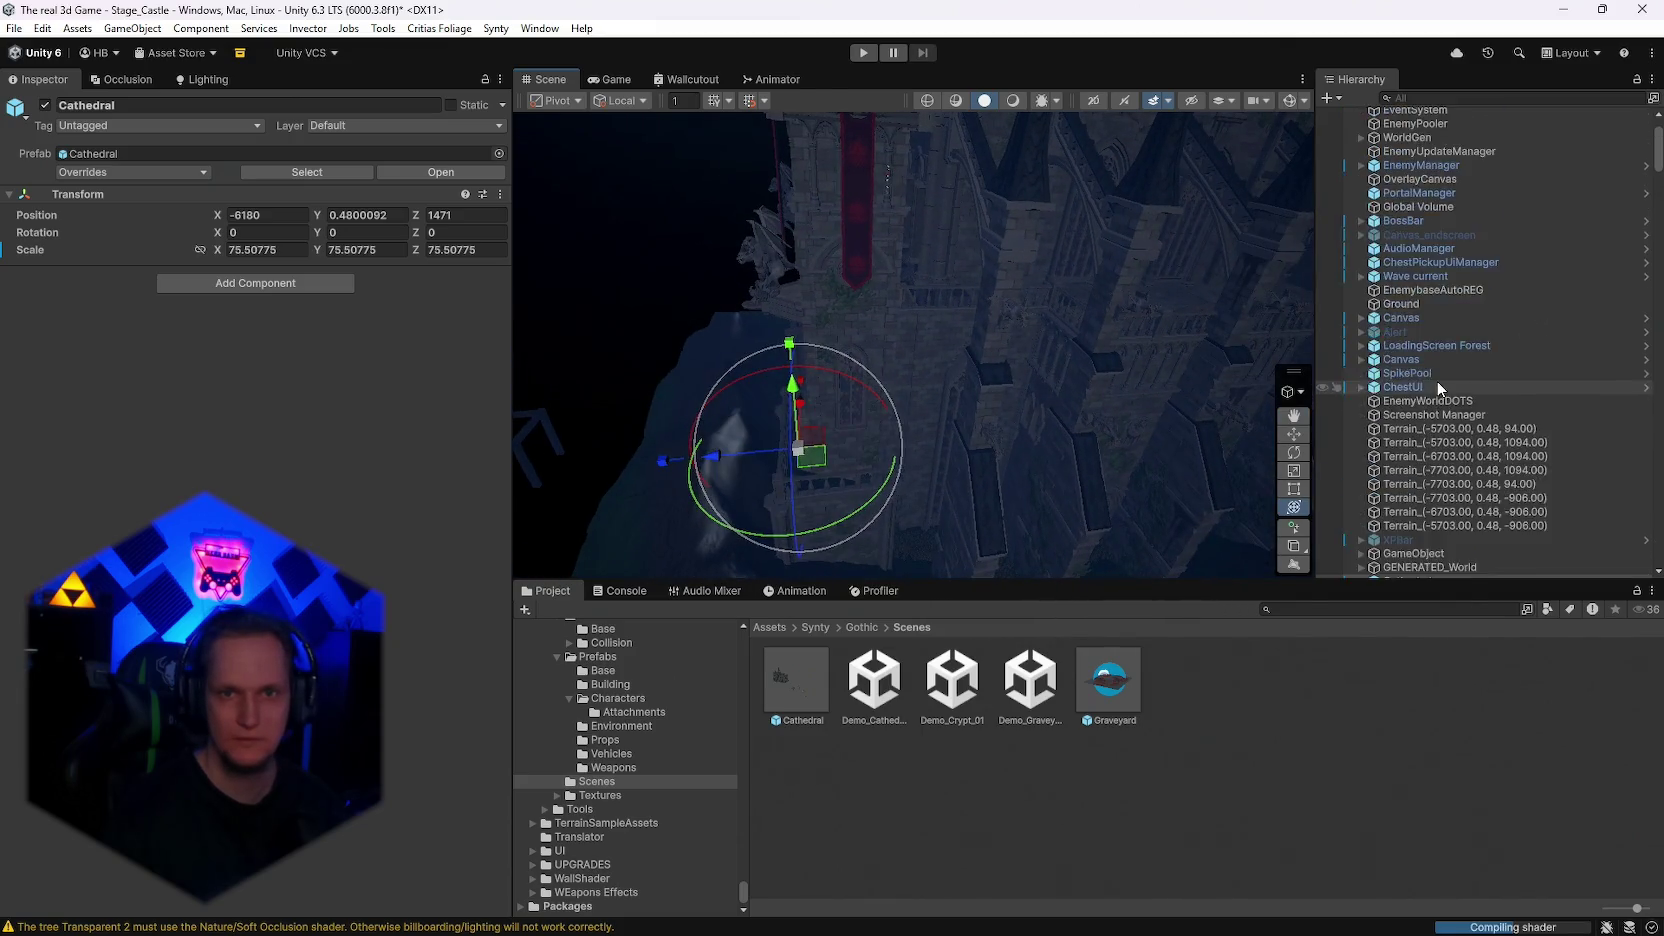
Step: Select the WorldGen Plane (scale 92.89444) and look down on the green ground
scroll(1440, 388, "up", 3)
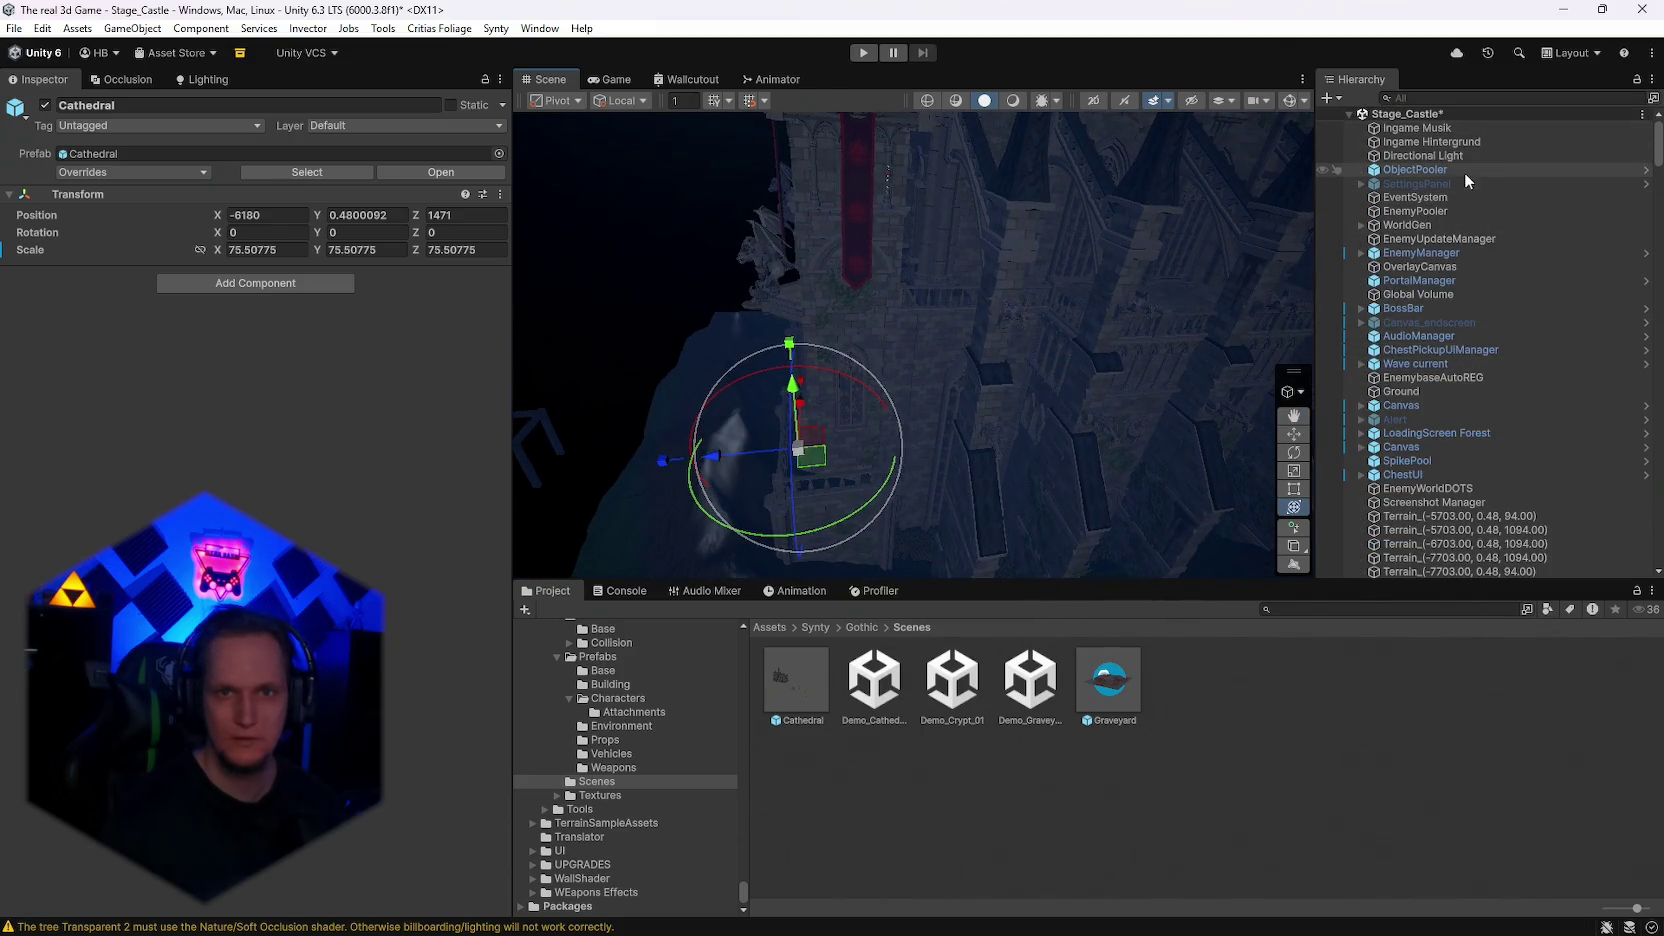
left_click(1338, 241)
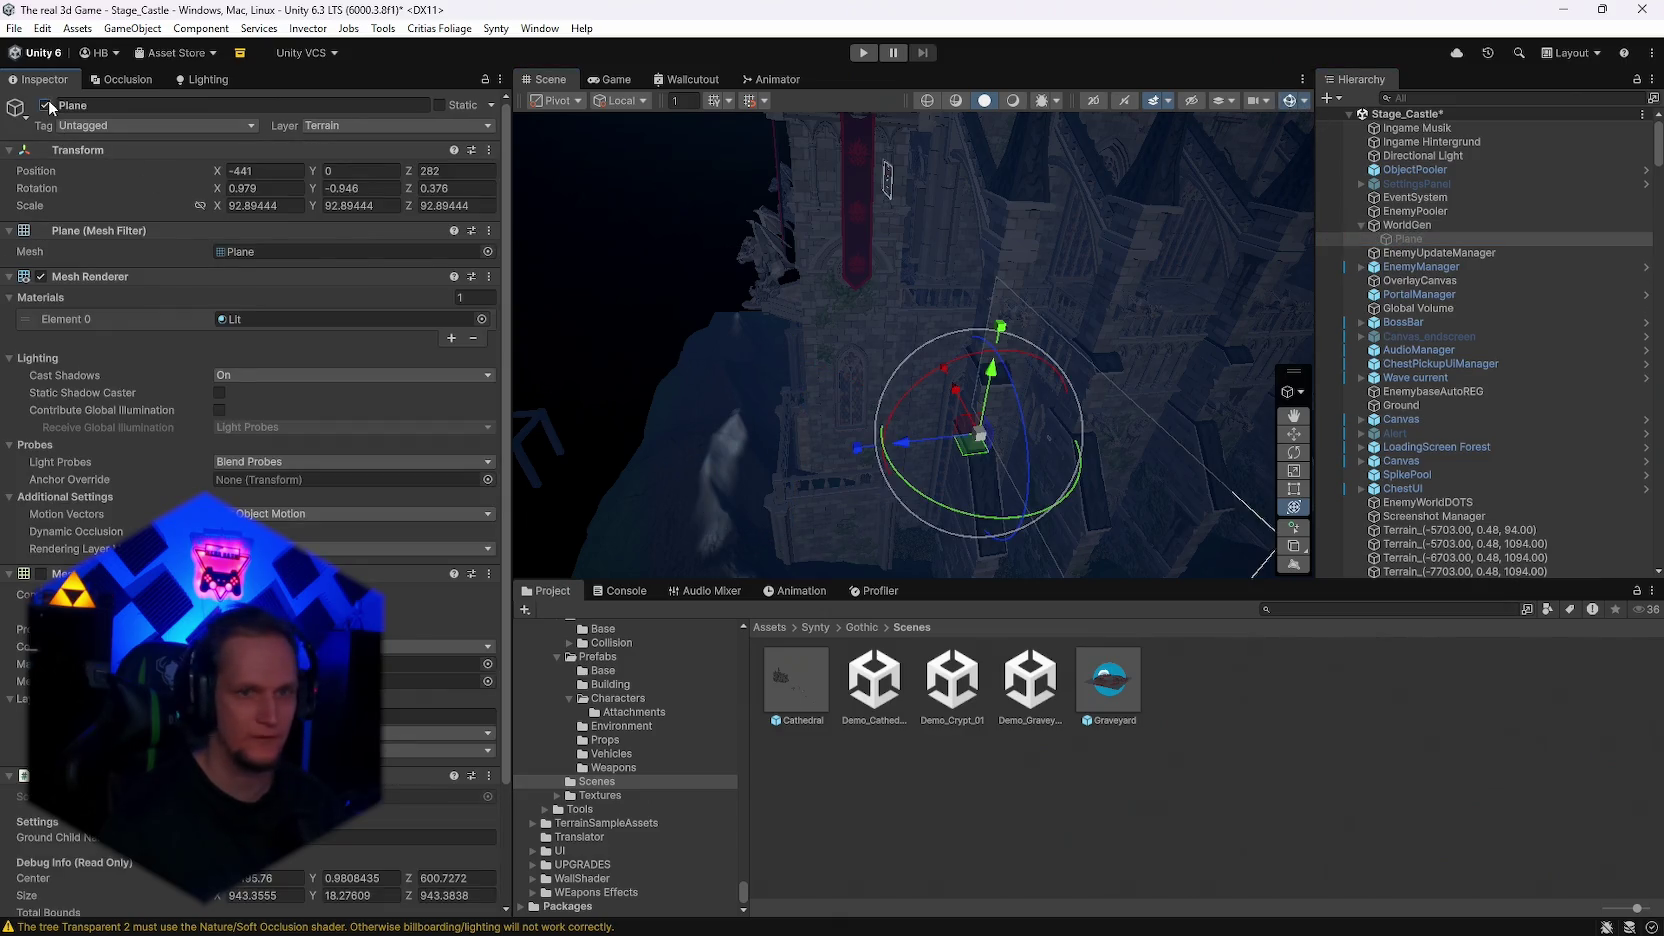
mouse_move(860, 420)
left_mouse_down()
mouse_move(957, 390)
mouse_move(891, 372)
mouse_move(862, 386)
mouse_move(950, 345)
left_mouse_up()
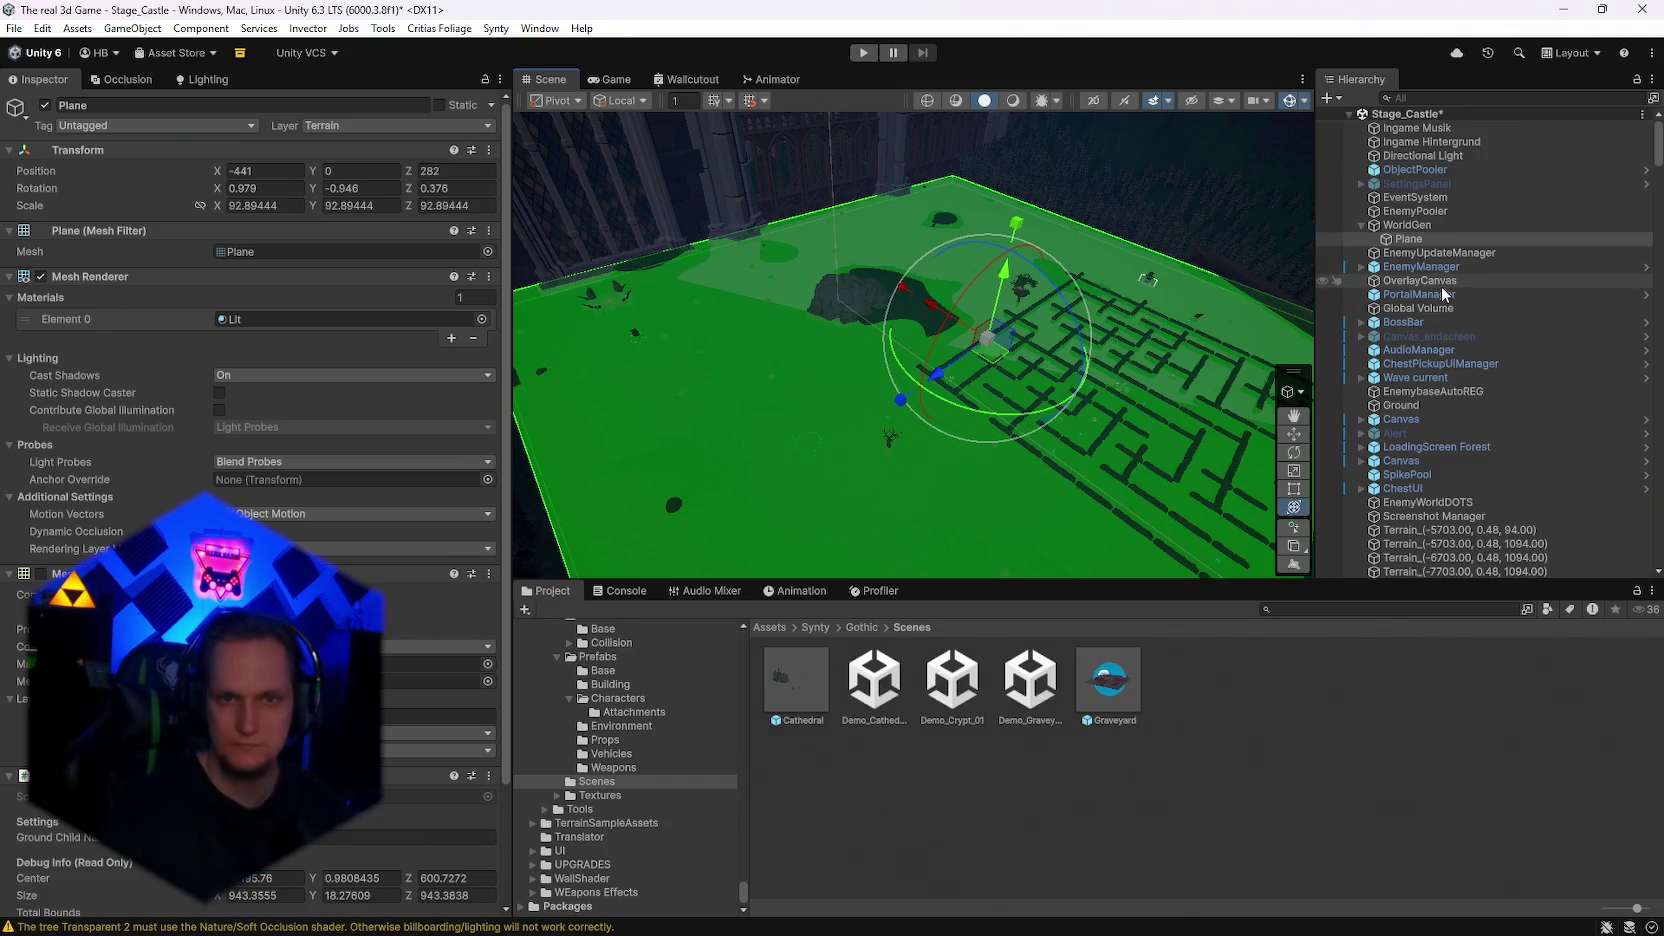
Step: Shrink the Cathedral uniformly to 37.86217, leaving it at Z 1413 over the hedge maze
double_click(1406, 217)
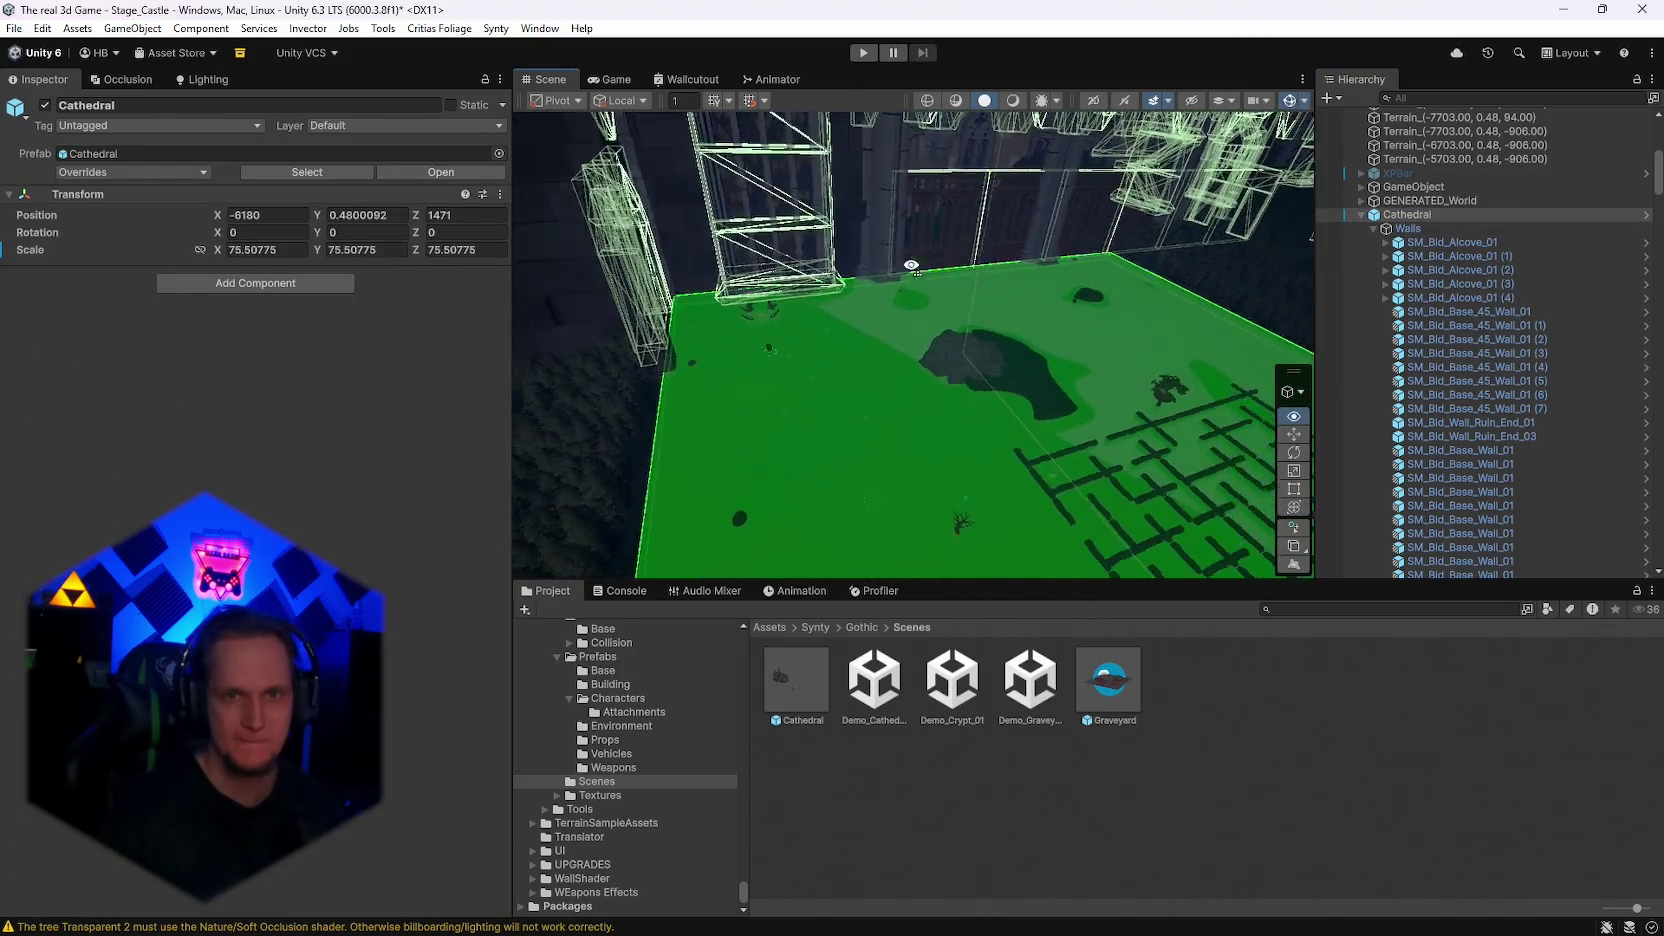
mouse_move(1229, 196)
left_mouse_down()
mouse_move(1023, 378)
mouse_move(1125, 469)
mouse_move(905, 516)
left_mouse_up()
mouse_move(757, 495)
left_mouse_down()
mouse_move(702, 458)
mouse_move(1052, 368)
mouse_move(1130, 424)
mouse_move(1301, 283)
mouse_move(680, 226)
left_mouse_up()
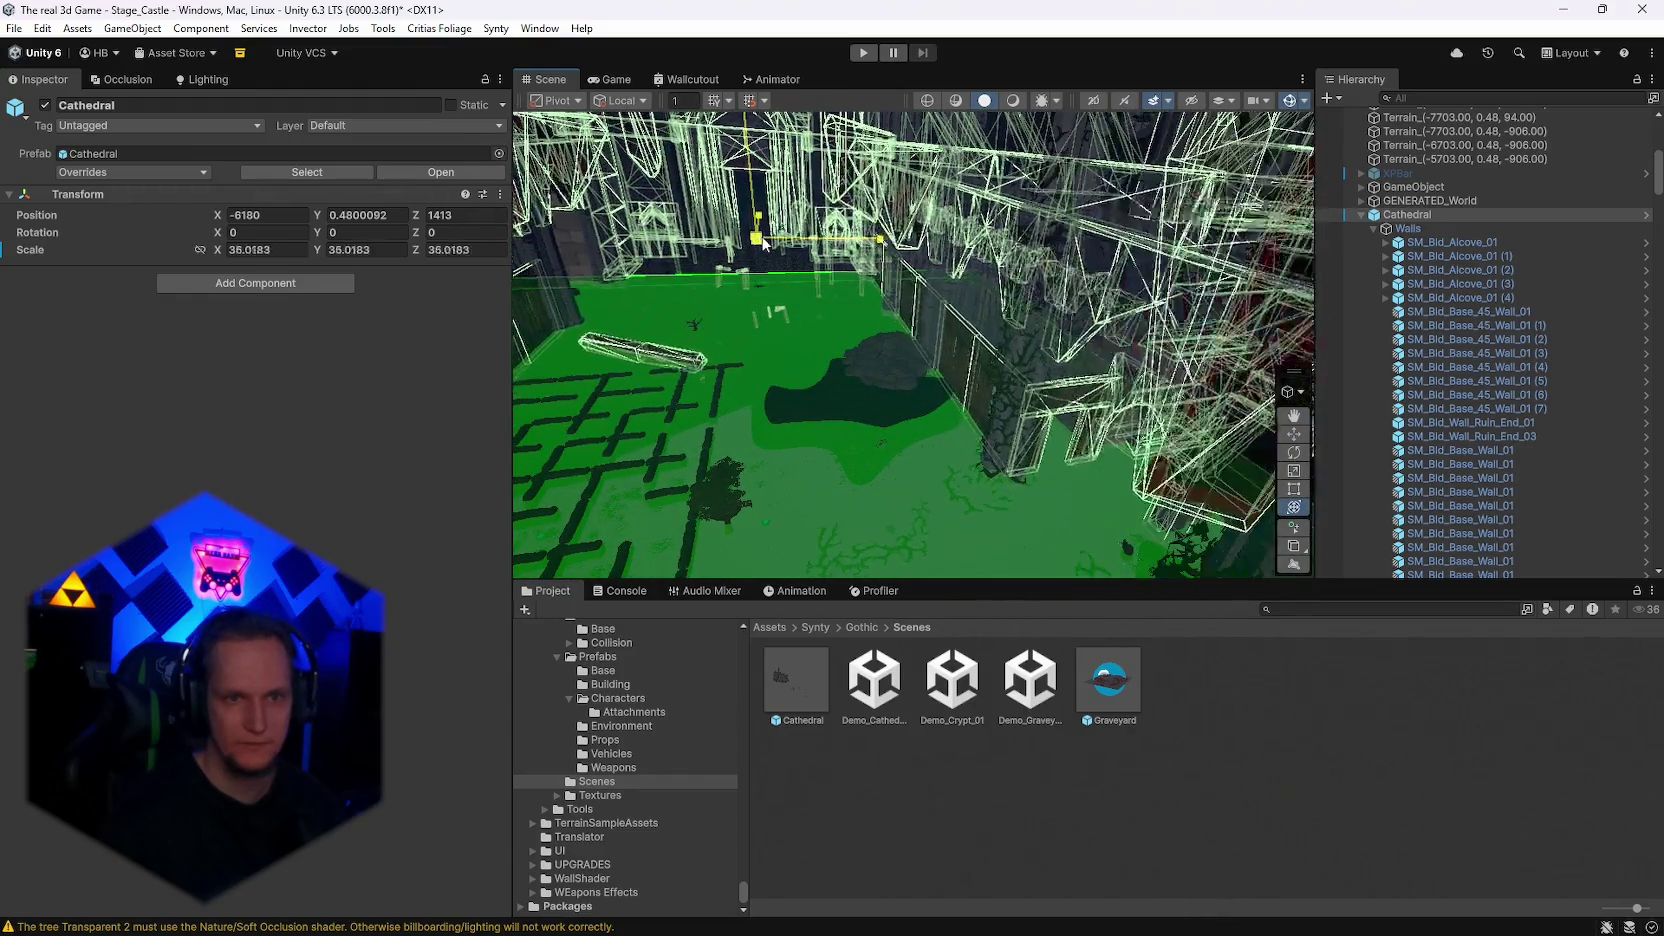
mouse_move(997, 356)
left_mouse_down()
mouse_move(1070, 337)
mouse_move(1210, 370)
left_mouse_up()
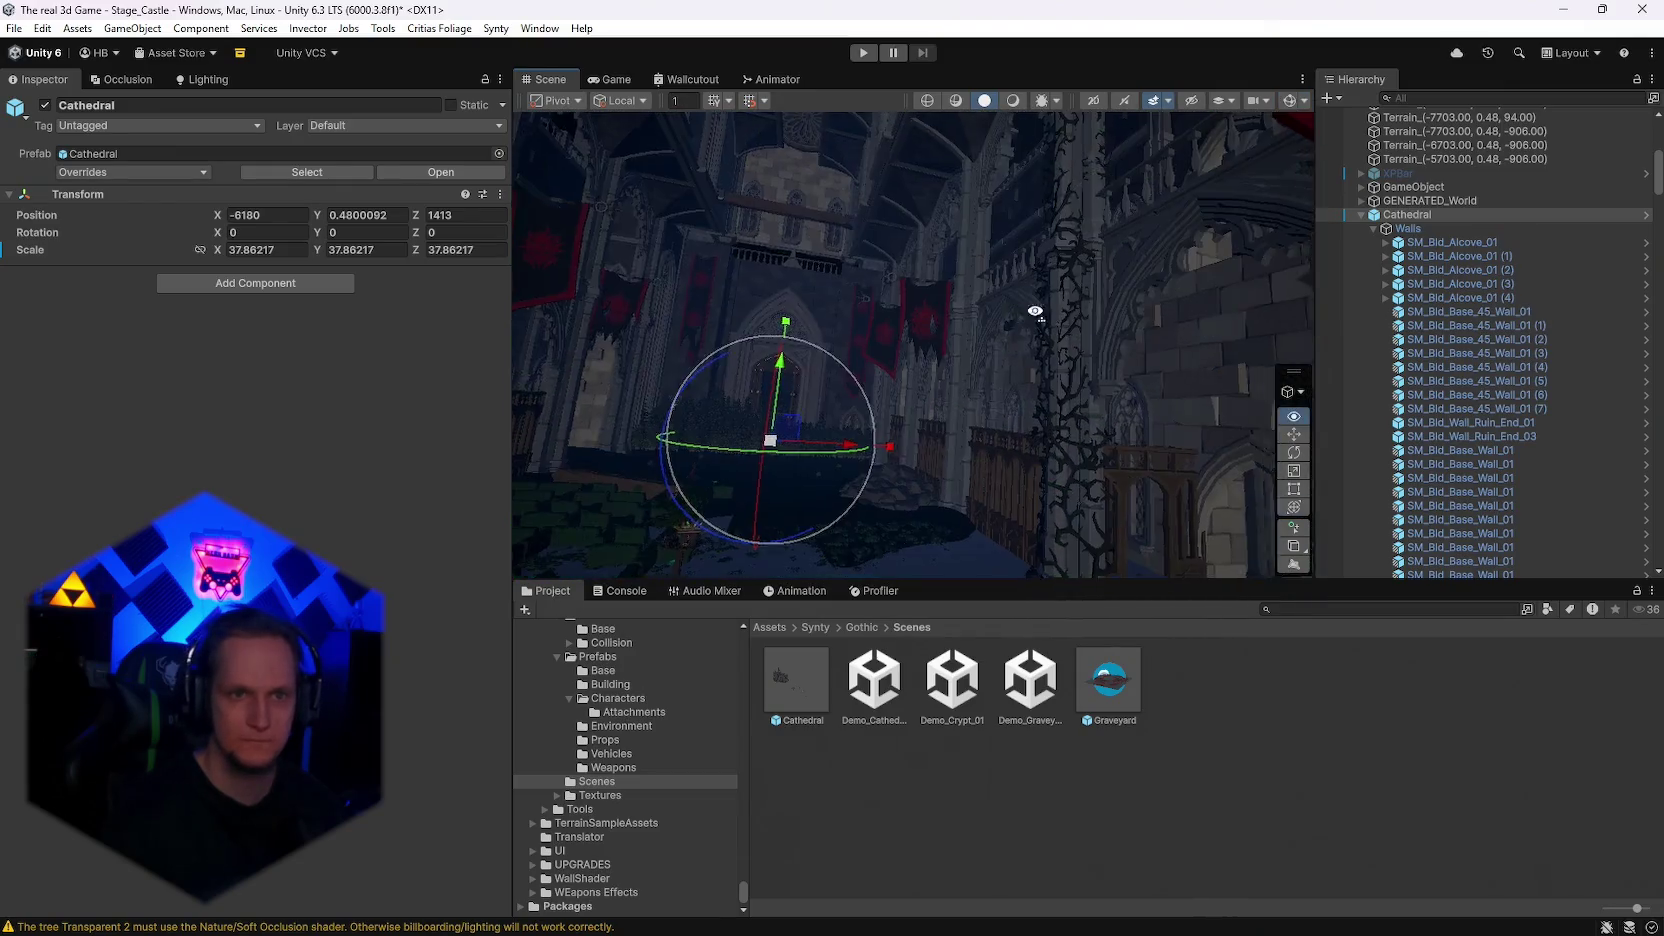
mouse_move(1084, 316)
left_mouse_down()
mouse_move(1088, 464)
mouse_move(888, 542)
mouse_move(575, 561)
mouse_move(396, 500)
mouse_move(77, 488)
mouse_move(1509, 458)
mouse_move(1409, 426)
mouse_move(1373, 372)
mouse_move(1526, 296)
mouse_move(103, 339)
mouse_move(211, 439)
mouse_move(267, 327)
mouse_move(228, 260)
mouse_move(247, 289)
mouse_move(1090, 390)
mouse_move(1031, 489)
left_mouse_up()
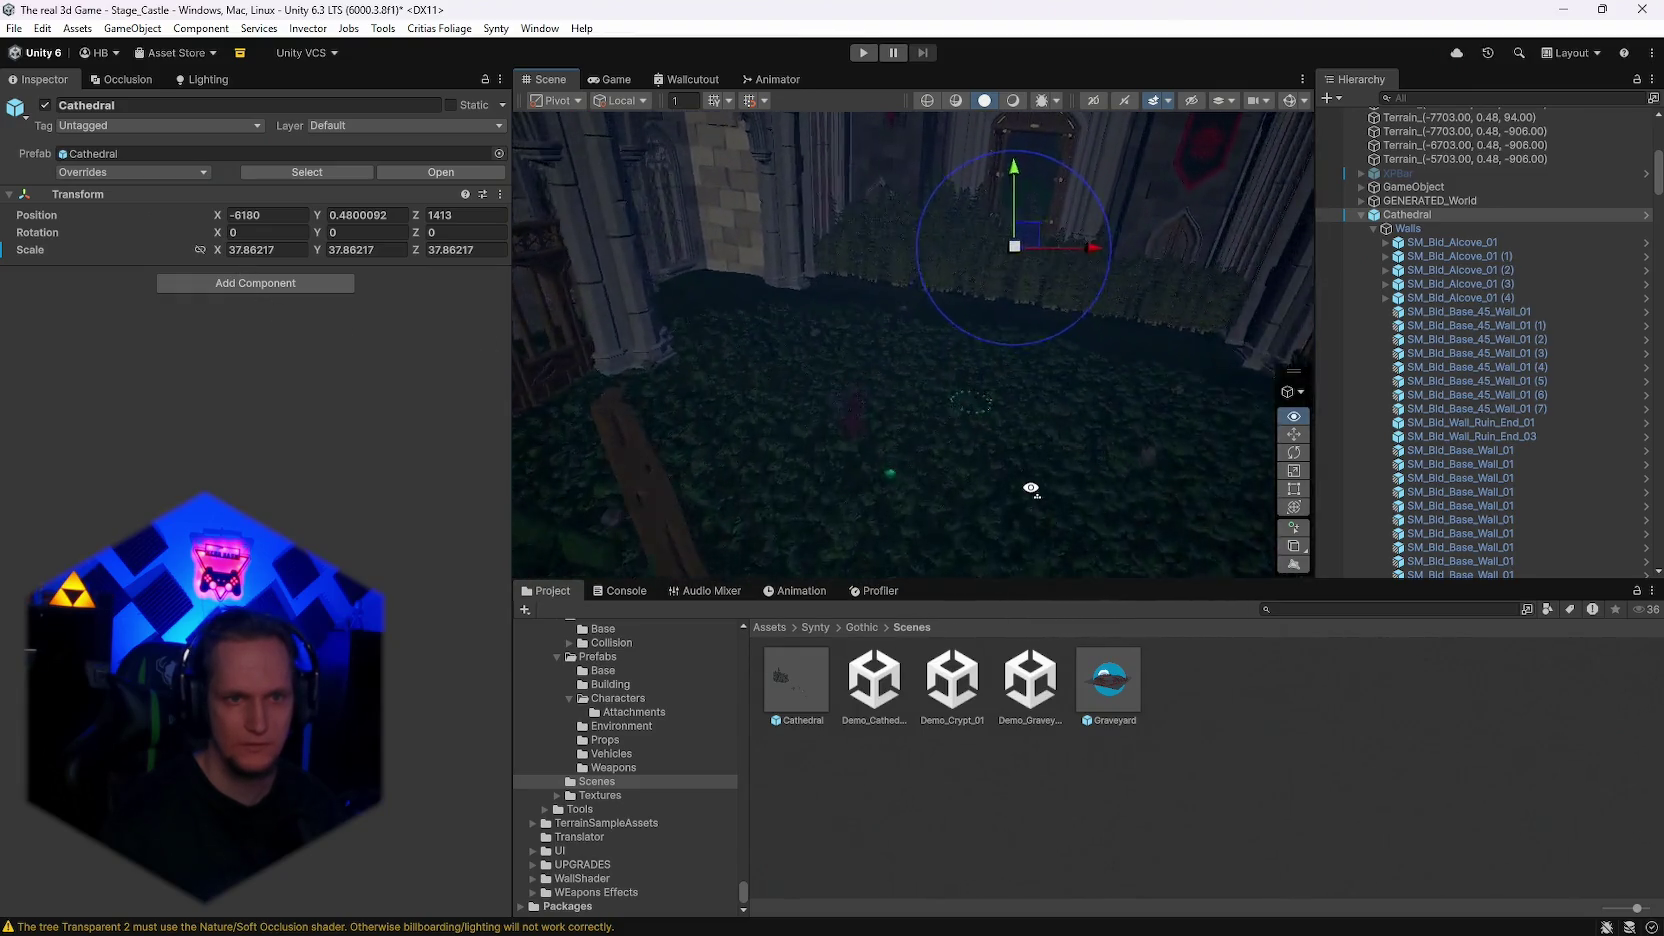
Step: Show the green overlay and shorten the Cathedral along Z to 28.54834
left_click(1289, 101)
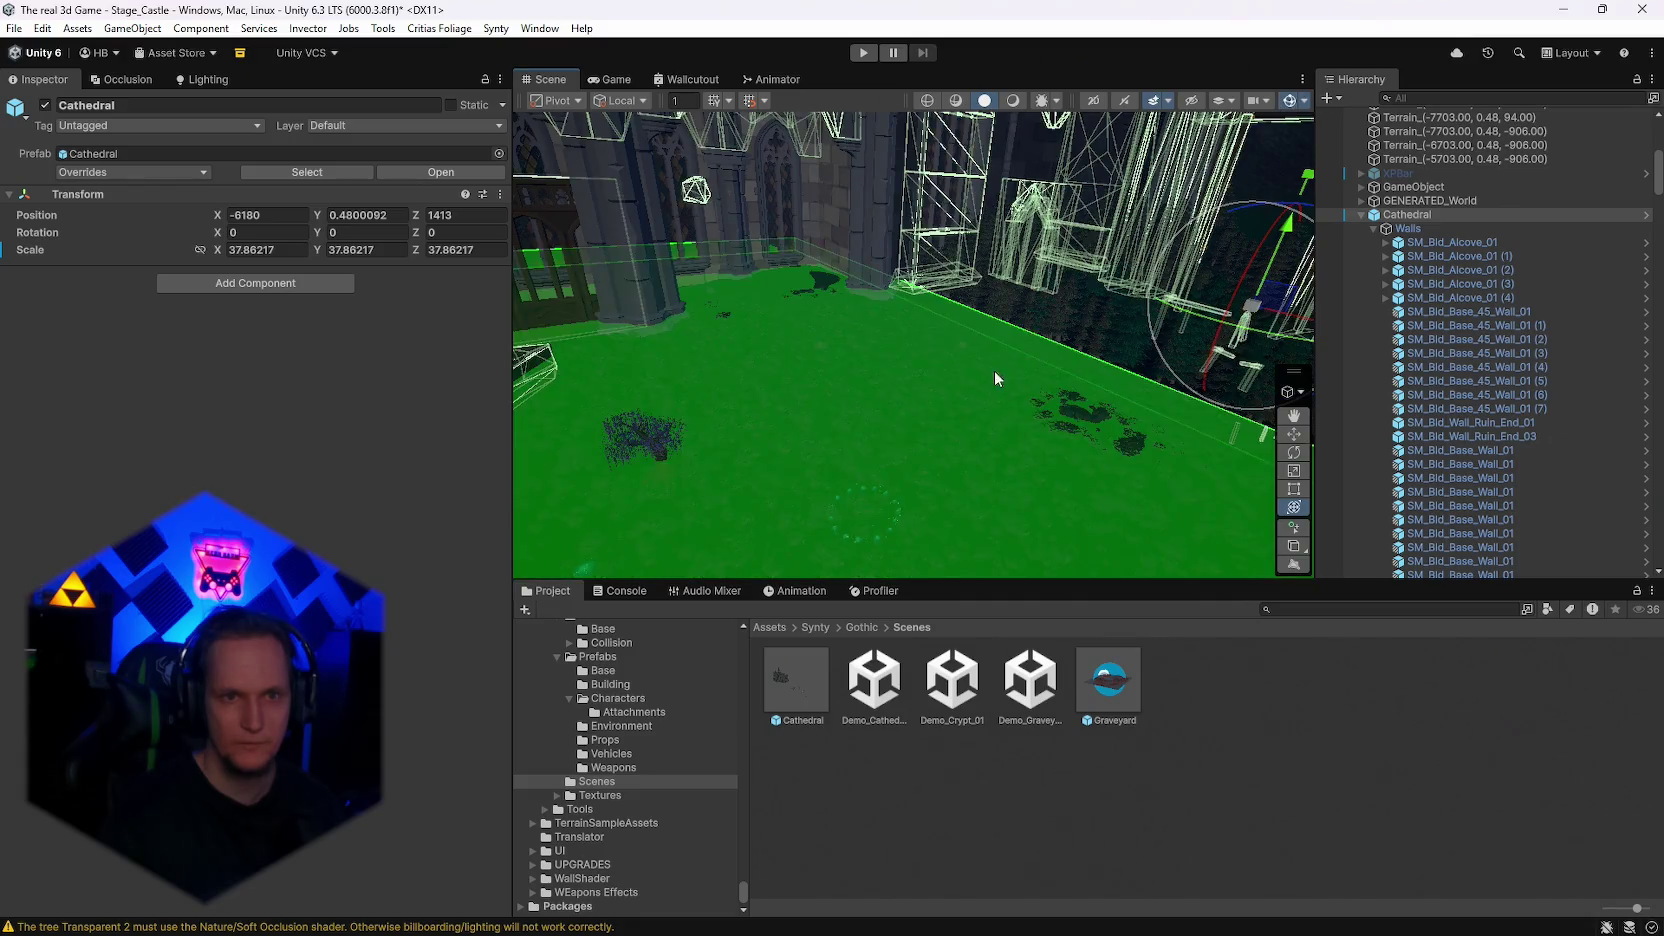
mouse_move(994, 370)
left_mouse_down()
mouse_move(953, 335)
mouse_move(604, 322)
mouse_move(1110, 345)
mouse_move(1114, 320)
mouse_move(1119, 333)
mouse_move(1025, 342)
mouse_move(1140, 368)
left_mouse_up()
left_click_drag(1248, 328, 1235, 330)
left_click_drag(1235, 330, 490, 125)
mouse_move(916, 443)
left_mouse_down()
mouse_move(955, 364)
mouse_move(1069, 332)
mouse_move(1066, 288)
mouse_move(991, 335)
mouse_move(457, 305)
mouse_move(312, 256)
mouse_move(280, 183)
mouse_move(282, 213)
mouse_move(88, 283)
mouse_move(1584, 316)
mouse_move(1088, 323)
mouse_move(828, 302)
mouse_move(760, 330)
mouse_move(580, 307)
mouse_move(1044, 322)
left_mouse_up()
Step: Stretch the Cathedral's X and Y scale to 38.86552, ending at Z 1165.9
left_click(1289, 100)
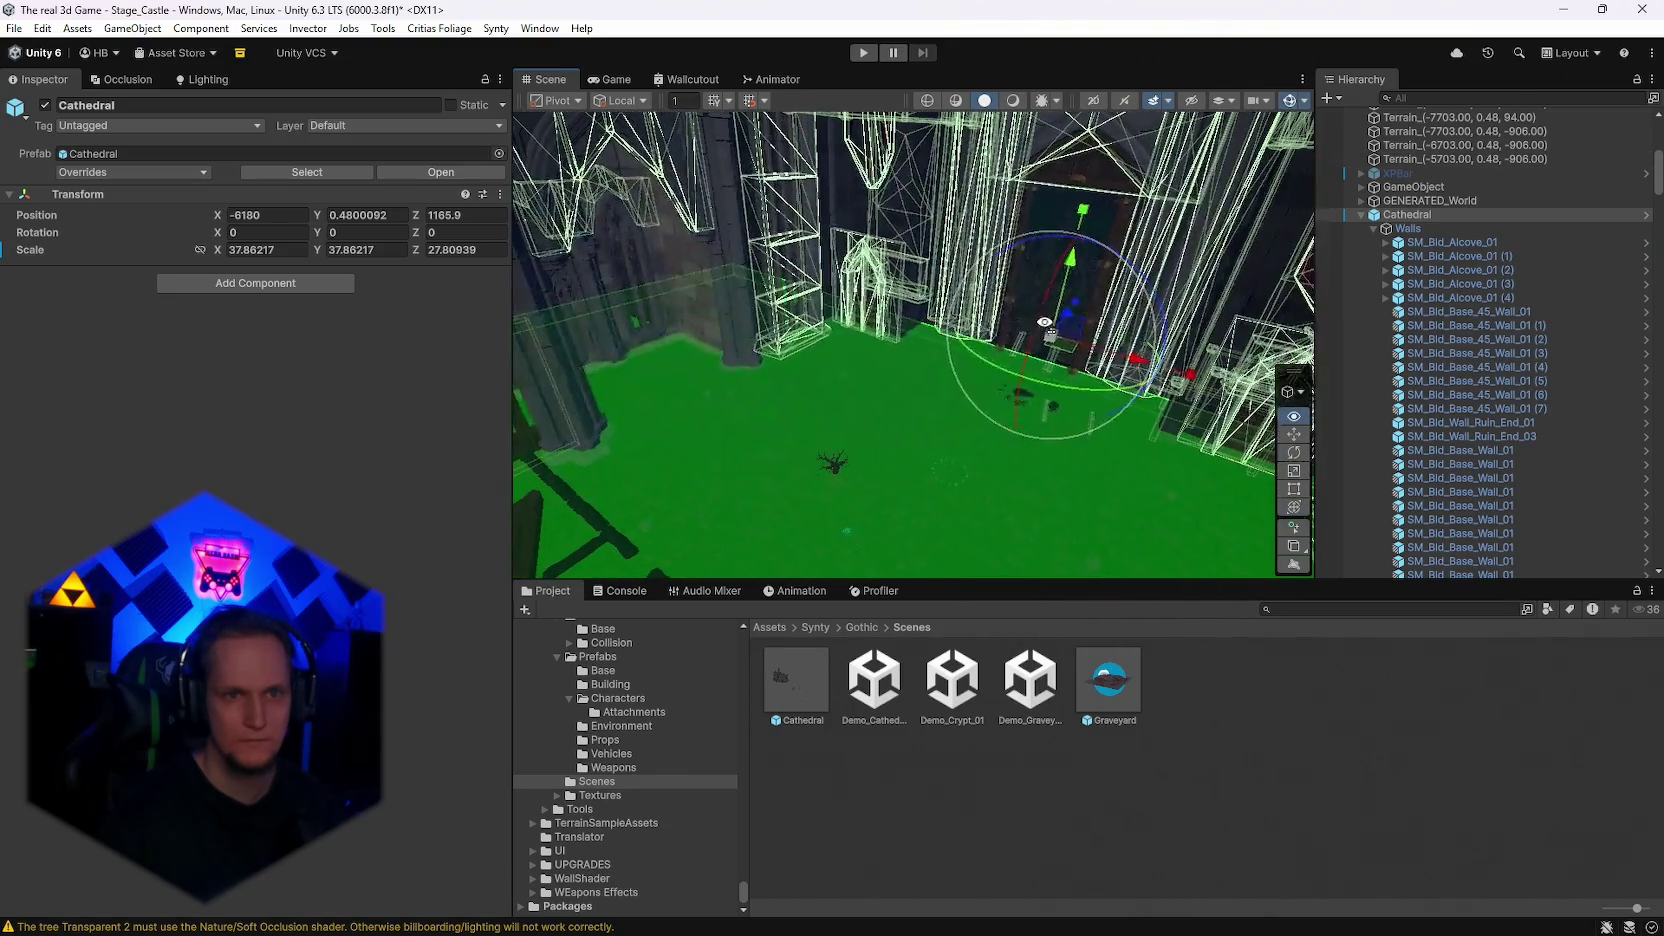
mouse_move(1195, 383)
left_mouse_down()
mouse_move(1216, 383)
mouse_move(276, 195)
mouse_move(298, 289)
mouse_move(70, 348)
mouse_move(1270, 207)
left_mouse_up()
mouse_move(1285, 113)
left_mouse_down()
mouse_move(1130, 205)
mouse_move(1101, 266)
mouse_move(966, 416)
mouse_move(683, 472)
mouse_move(679, 505)
mouse_move(382, 474)
mouse_move(330, 590)
mouse_move(312, 530)
mouse_move(498, 514)
mouse_move(398, 484)
mouse_move(475, 461)
mouse_move(638, 316)
mouse_move(732, 279)
mouse_move(1107, 253)
mouse_move(1521, 281)
mouse_move(203, 328)
mouse_move(769, 312)
mouse_move(1564, 467)
mouse_move(1633, 460)
mouse_move(1630, 400)
mouse_move(1530, 318)
mouse_move(1420, 280)
mouse_move(1181, 267)
mouse_move(1101, 408)
mouse_move(259, 429)
mouse_move(244, 452)
left_mouse_up()
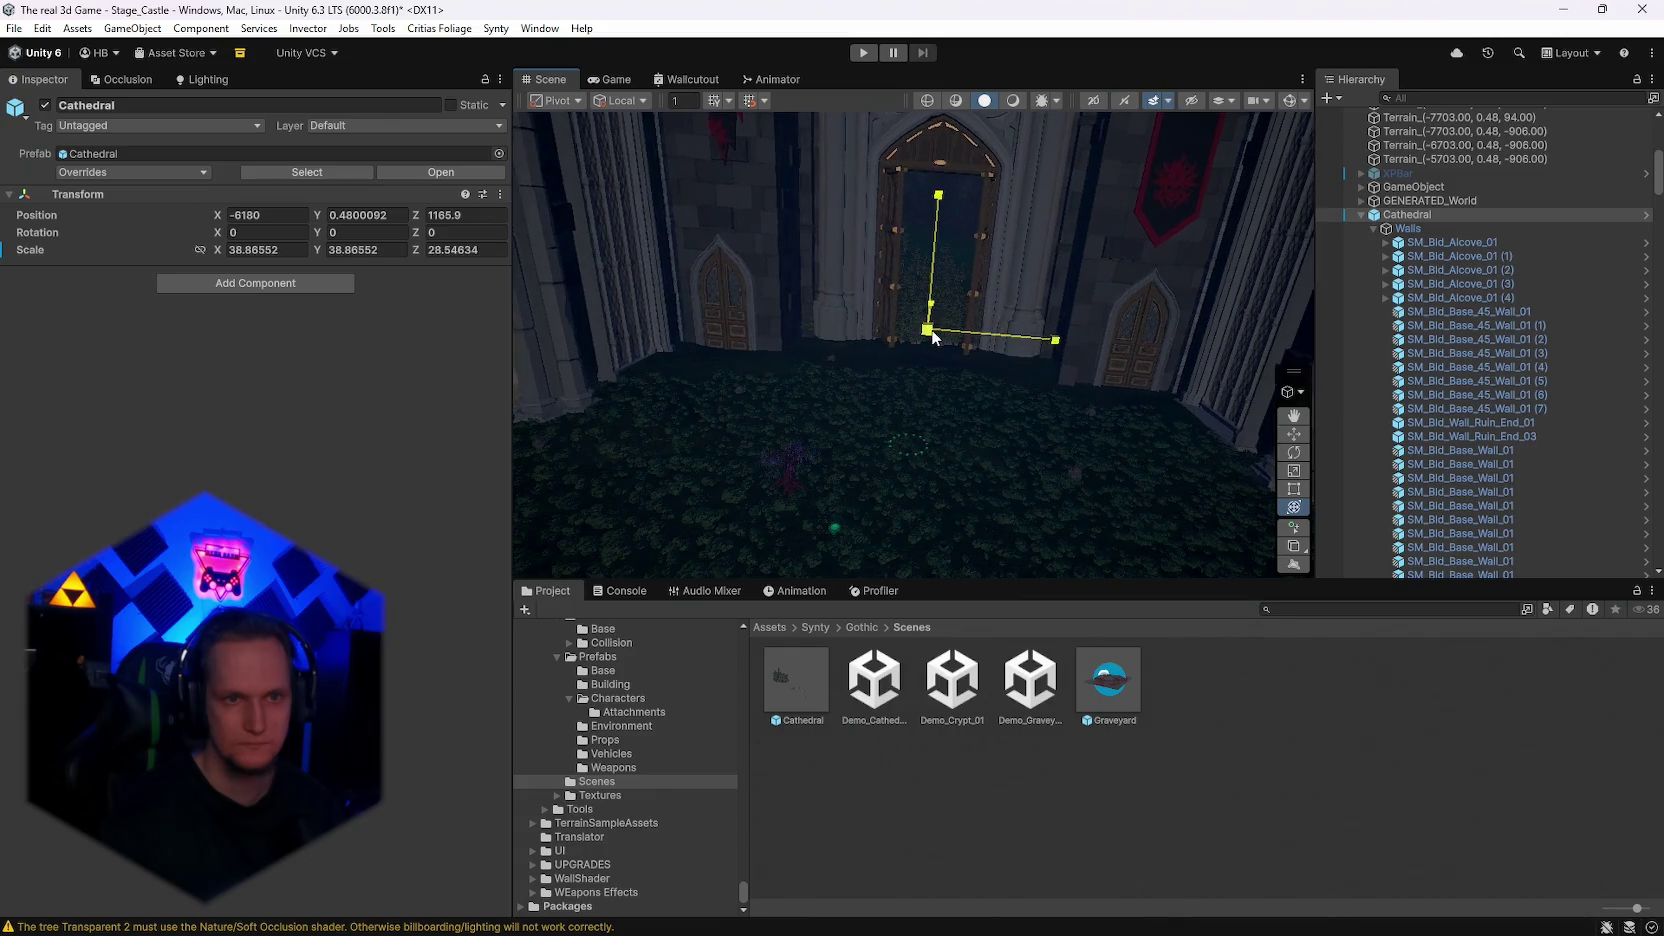
Step: Scale the Cathedral up to 58.33 × 58.33 × 29.48 and set Position Z to 1145
mouse_move(939, 329)
left_mouse_down()
mouse_move(421, 393)
mouse_move(216, 361)
mouse_move(240, 360)
left_mouse_up()
mouse_move(418, 378)
left_mouse_down()
mouse_move(611, 403)
mouse_move(228, 294)
mouse_move(107, 296)
mouse_move(1585, 309)
mouse_move(1342, 328)
mouse_move(1560, 295)
mouse_move(1265, 255)
mouse_move(418, 298)
mouse_move(230, 207)
mouse_move(178, 156)
mouse_move(178, 364)
mouse_move(78, 355)
mouse_move(1500, 280)
mouse_move(1121, 256)
mouse_move(1339, 194)
mouse_move(1342, 265)
mouse_move(1280, 337)
left_mouse_up()
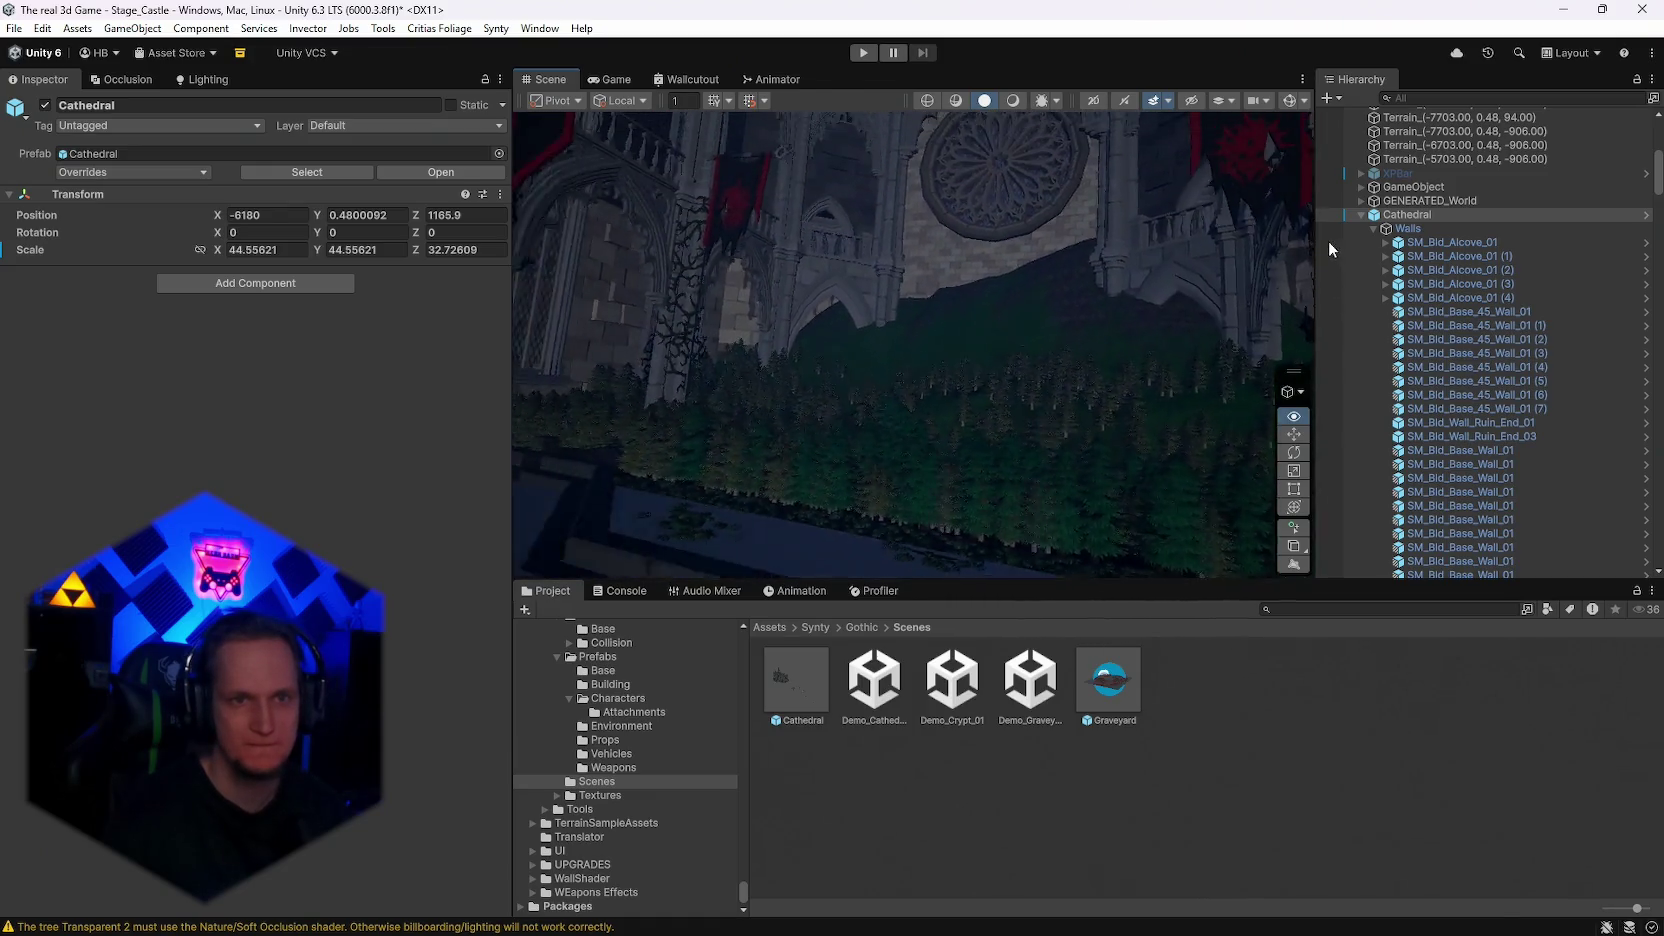
mouse_move(1384, 244)
left_mouse_down()
mouse_move(1340, 299)
mouse_move(1433, 298)
left_mouse_up()
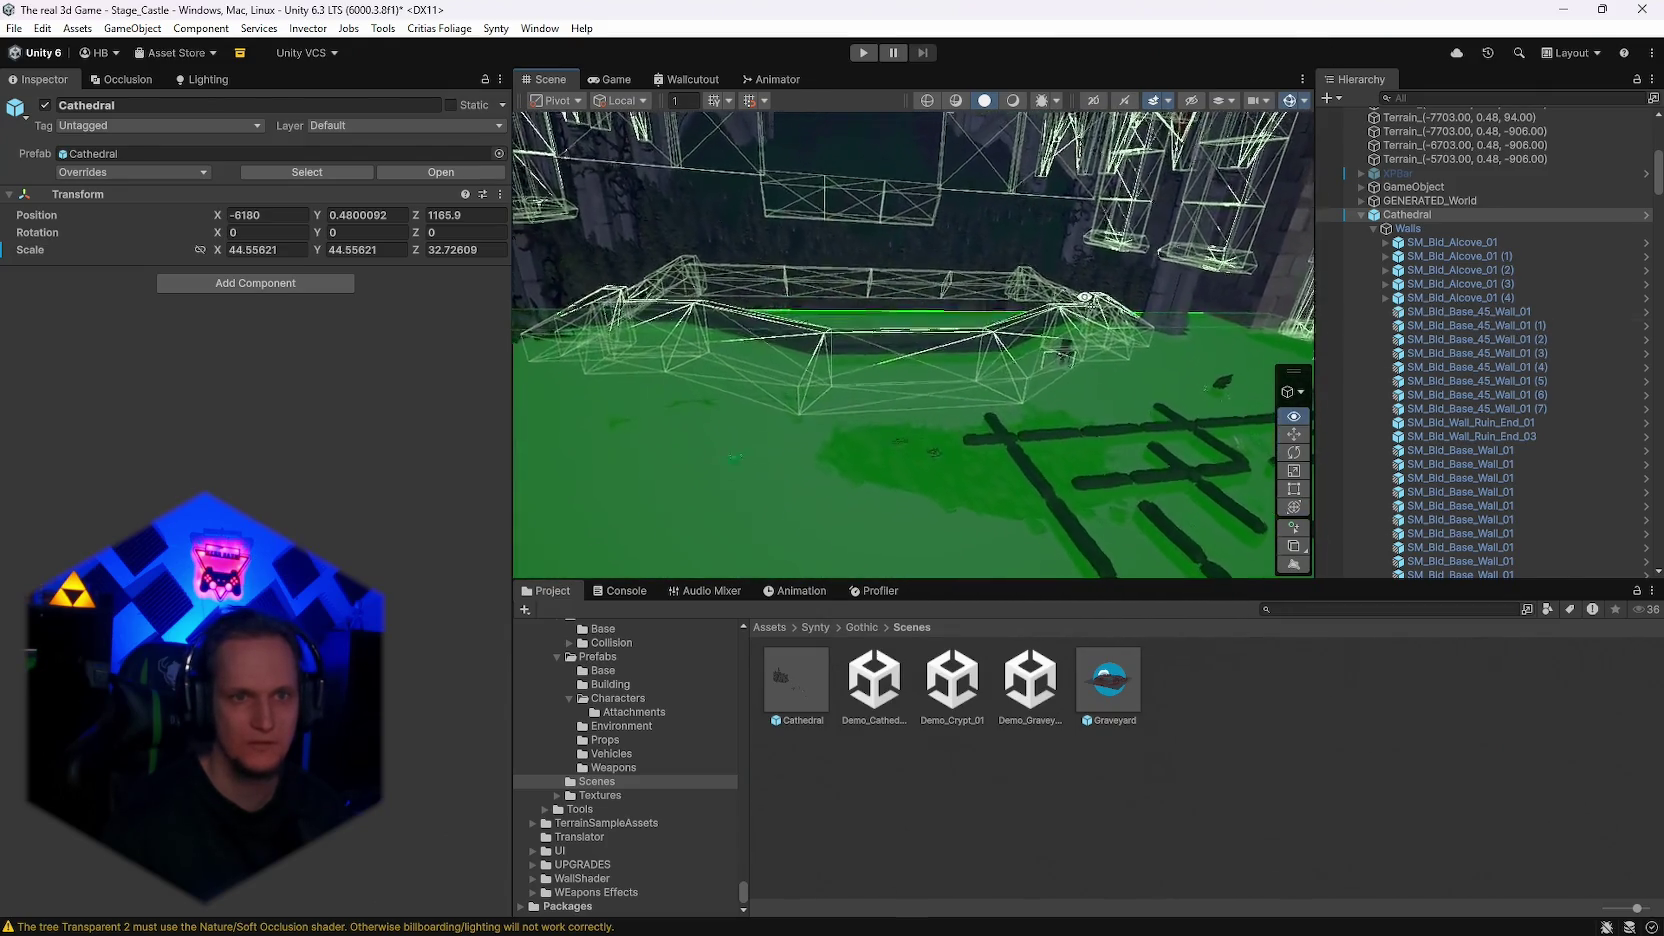
left_click_drag(1084, 297, 1106, 215)
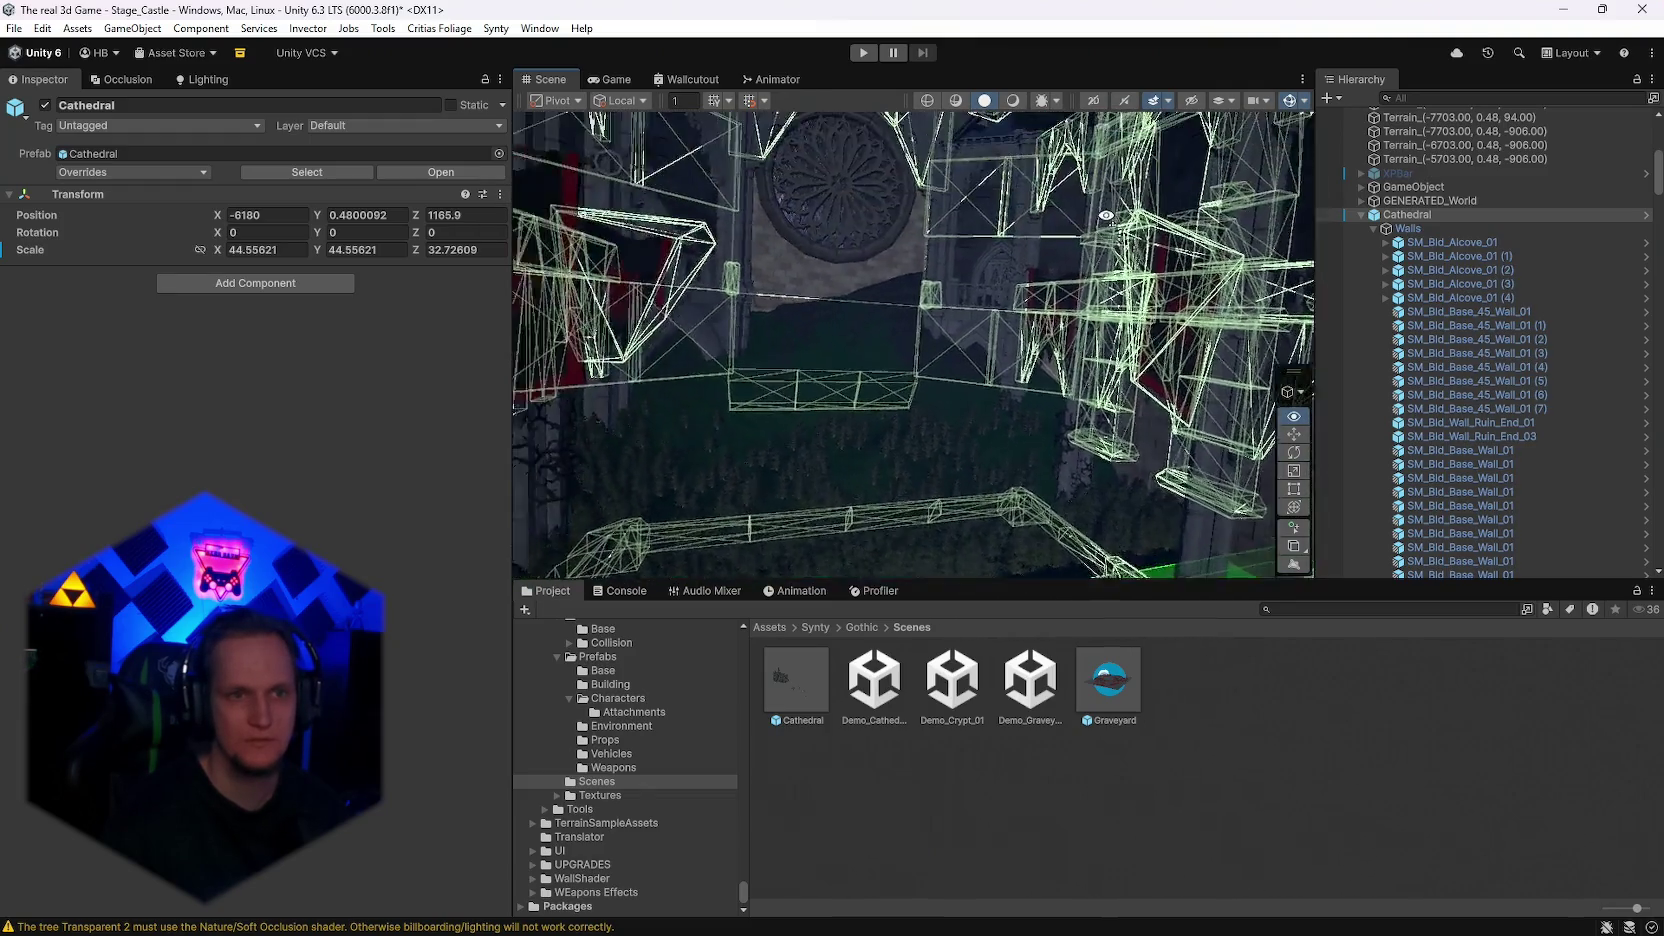
Step: Frame the Cathedral and orbit around it to check its walls against the green ground
key("f")
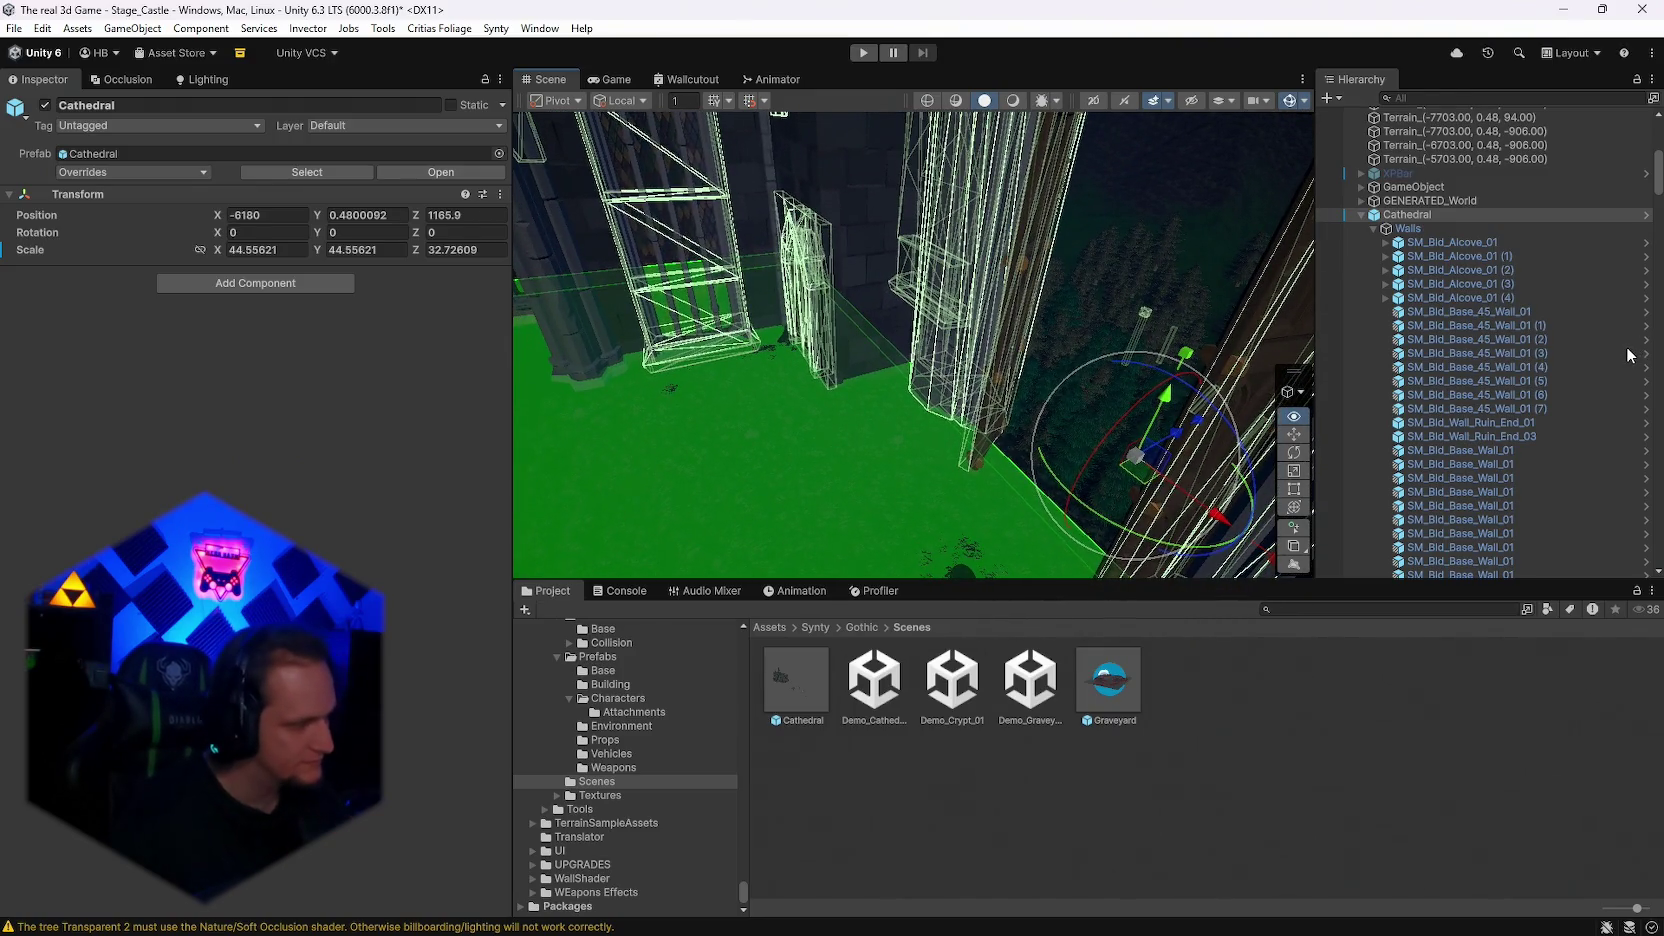
left_click_drag(955, 261, 1016, 262)
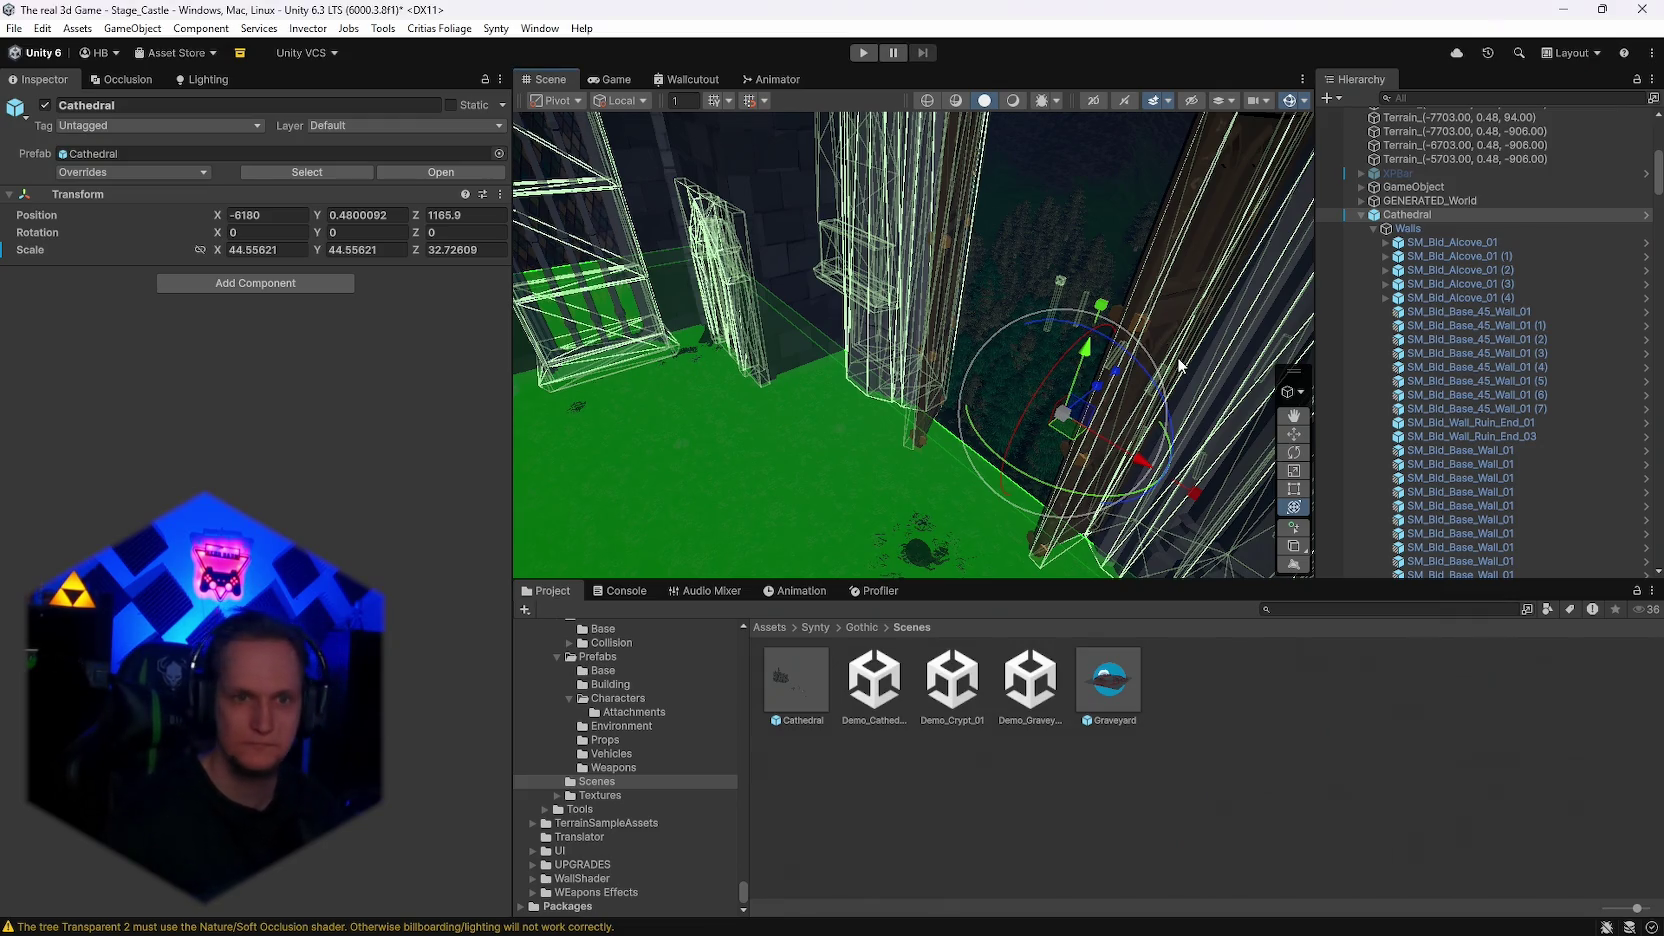
left_click_drag(1179, 365, 1060, 374)
left_click_drag(1093, 389, 1161, 368)
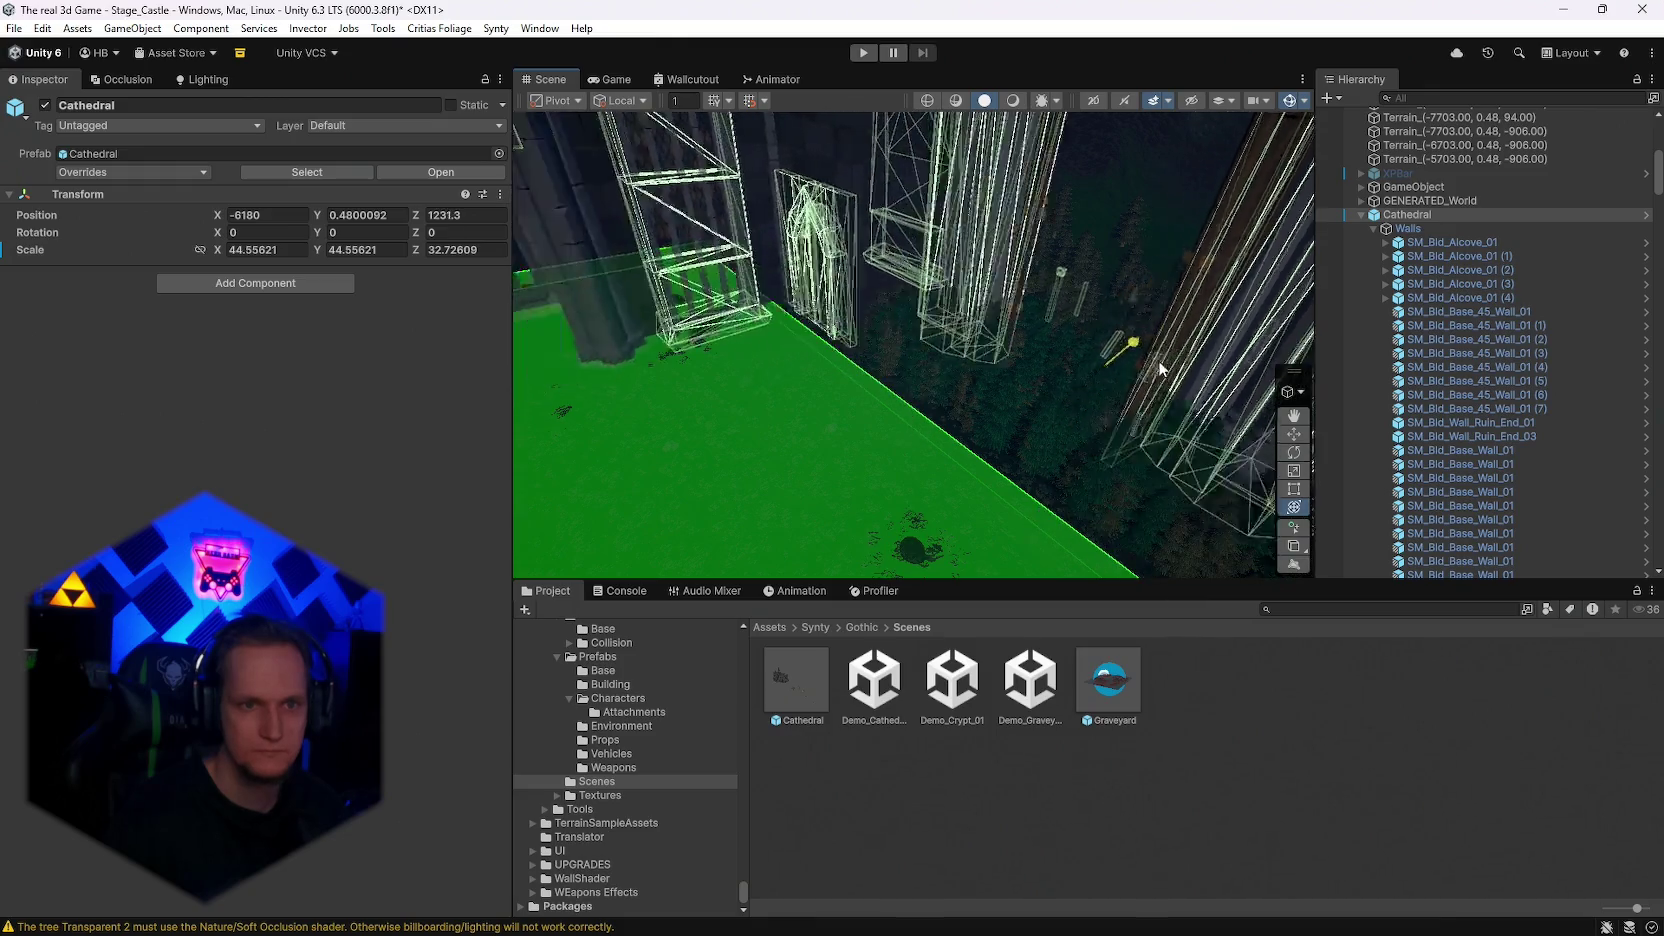
left_click_drag(591, 283, 521, 207)
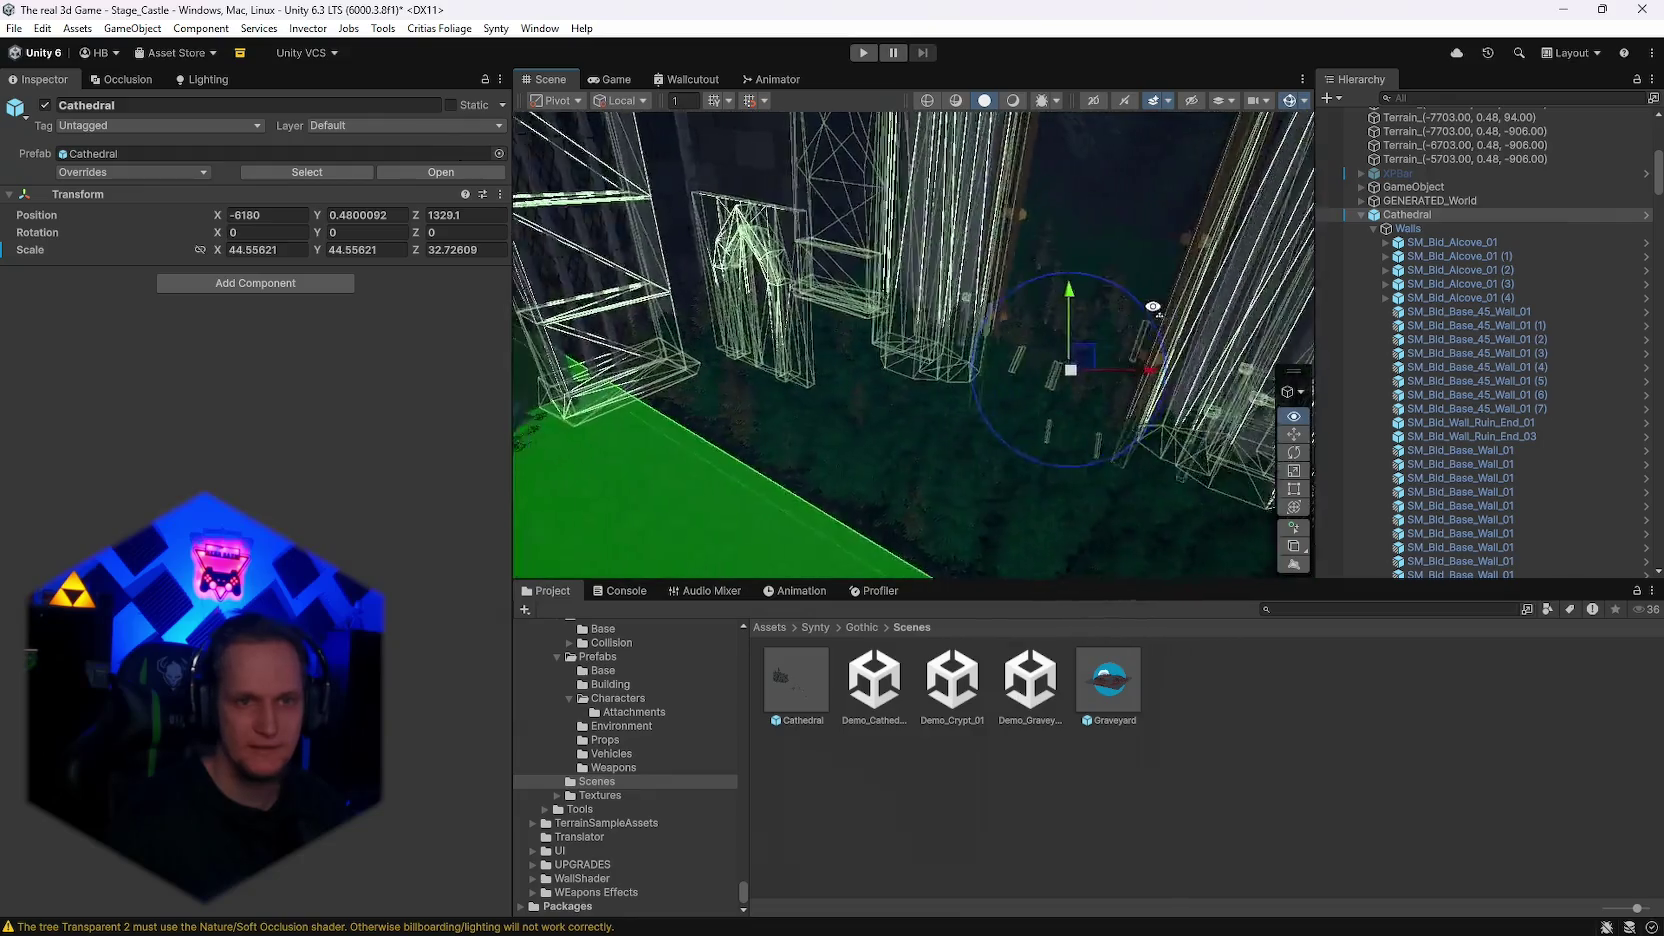
left_click_drag(1155, 274, 1094, 294)
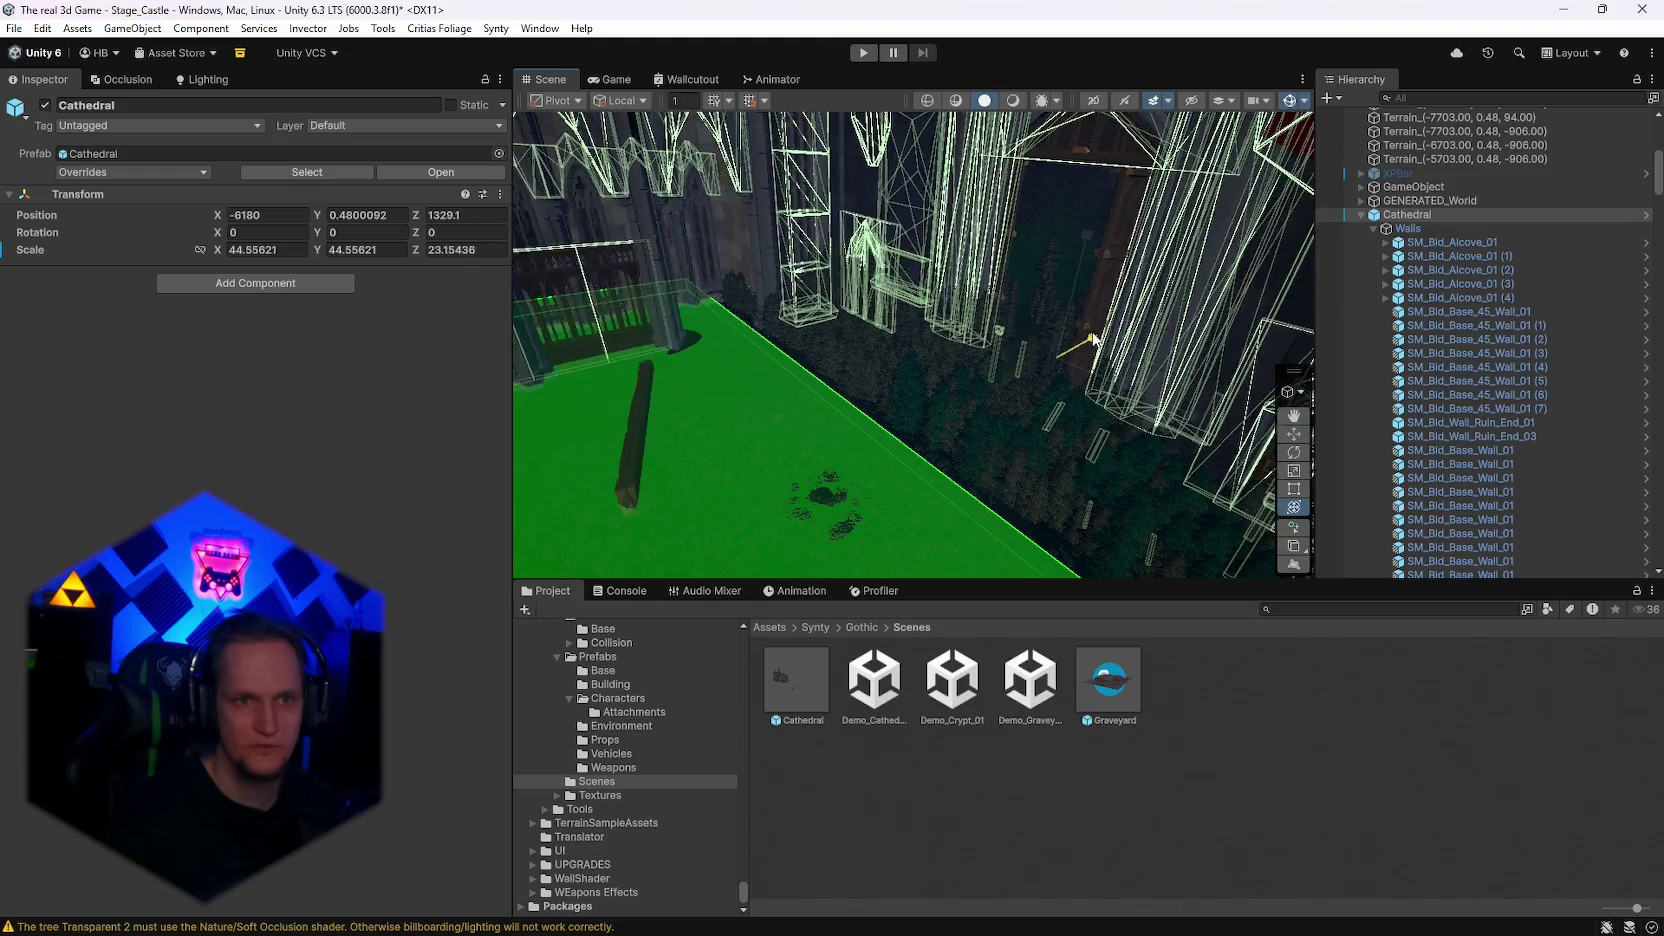
mouse_move(600, 229)
left_mouse_down()
mouse_move(1030, 411)
mouse_move(1162, 392)
mouse_move(1080, 389)
mouse_move(738, 181)
mouse_move(753, 53)
left_mouse_up()
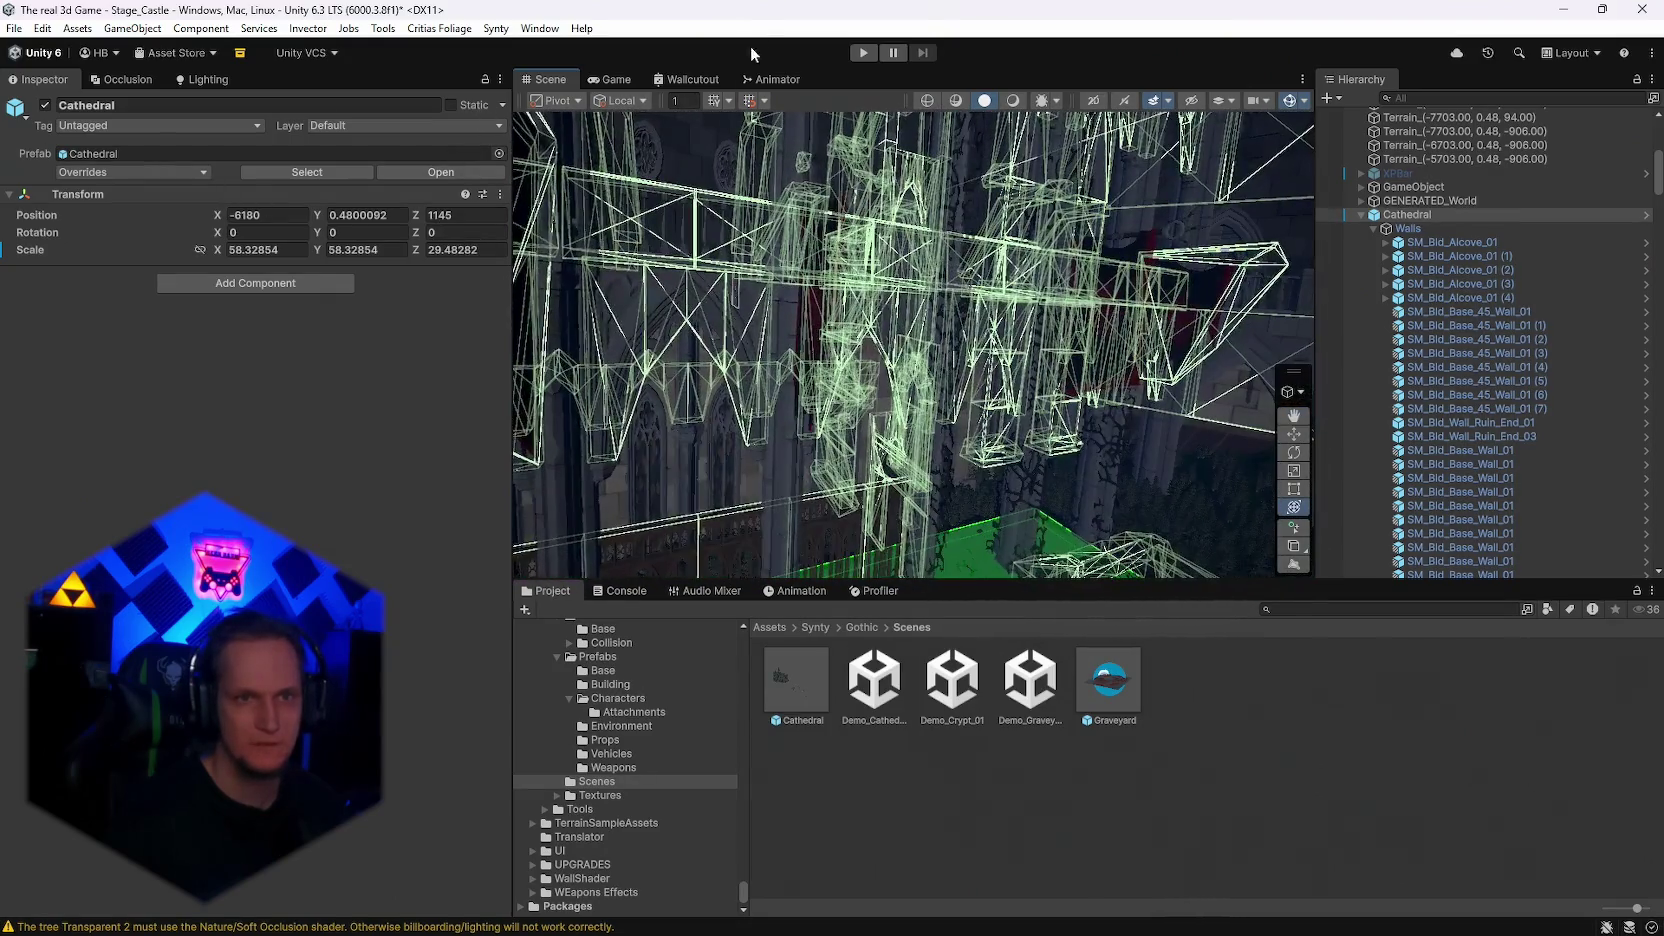
Step: Hide the scene gizmos and orbit to a close-up of the cathedral doorway
left_click(1289, 101)
mouse_move(1088, 267)
left_mouse_down()
mouse_move(962, 212)
mouse_move(1001, 329)
mouse_move(977, 375)
mouse_move(947, 338)
mouse_move(973, 412)
mouse_move(1032, 432)
mouse_move(857, 317)
left_mouse_up()
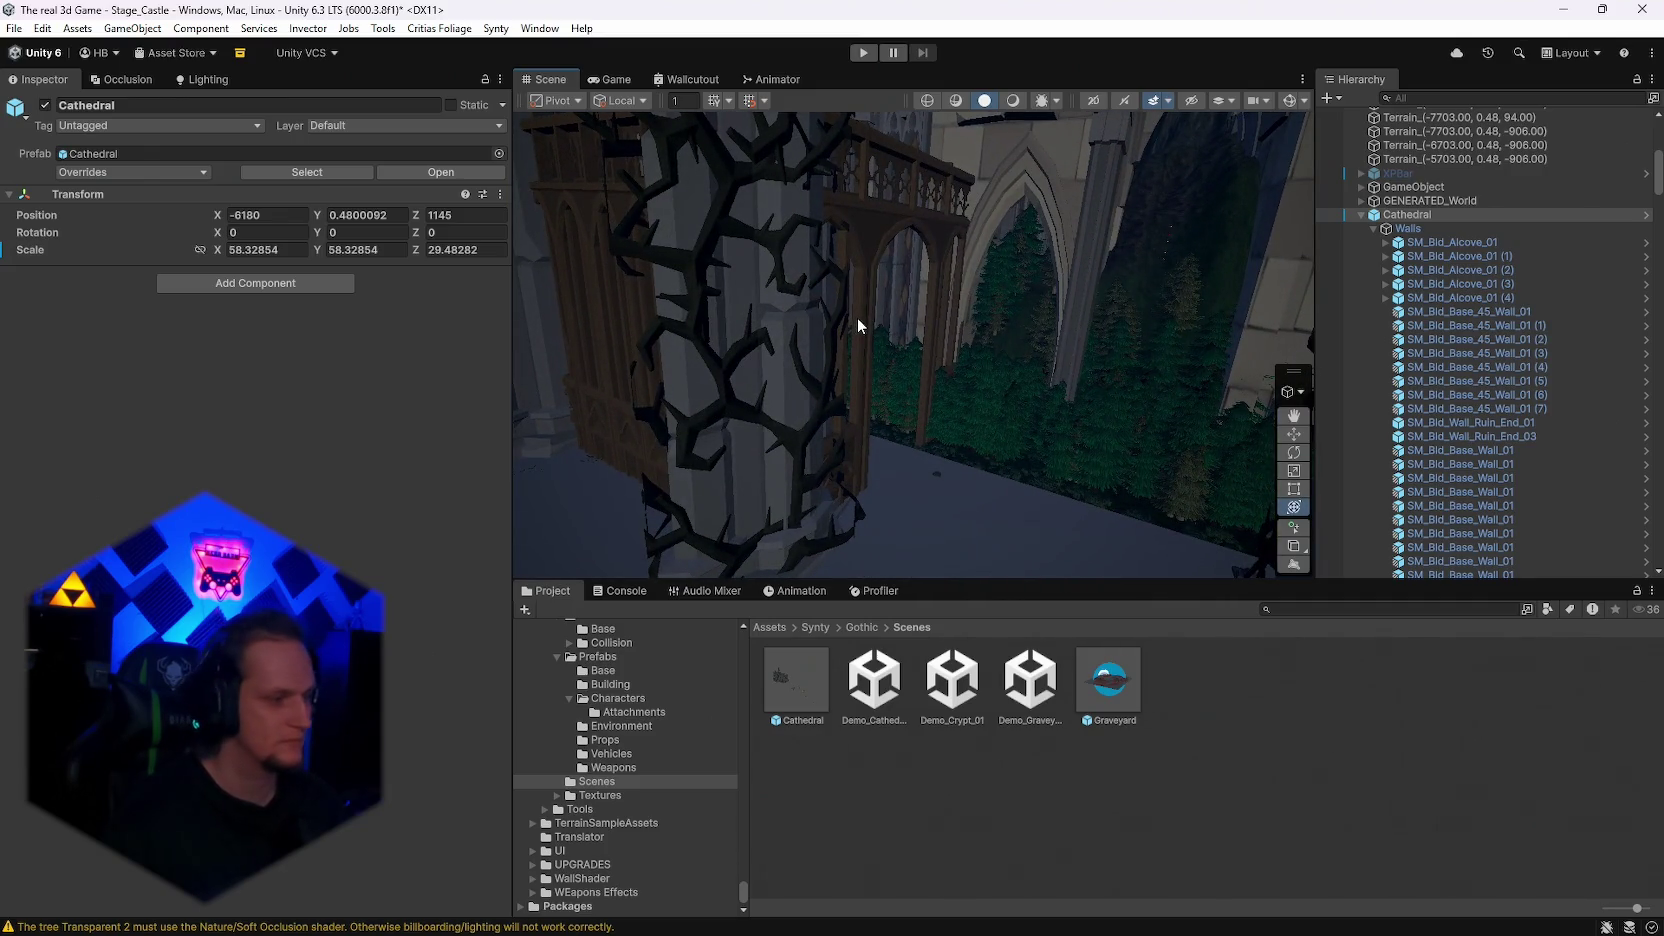
mouse_move(857, 317)
left_mouse_down()
mouse_move(761, 241)
mouse_move(769, 197)
mouse_move(669, 168)
mouse_move(777, 64)
mouse_move(1053, 100)
mouse_move(1356, 110)
mouse_move(1200, 309)
mouse_move(420, 308)
mouse_move(900, 200)
mouse_move(1376, 124)
mouse_move(510, 318)
mouse_move(901, 358)
mouse_move(933, 335)
mouse_move(901, 297)
left_mouse_up()
Step: Scale the Cathedral to 84.1 × 84.1 × 42.5 and move it to Z 1185 around the ground
left_click(1290, 100)
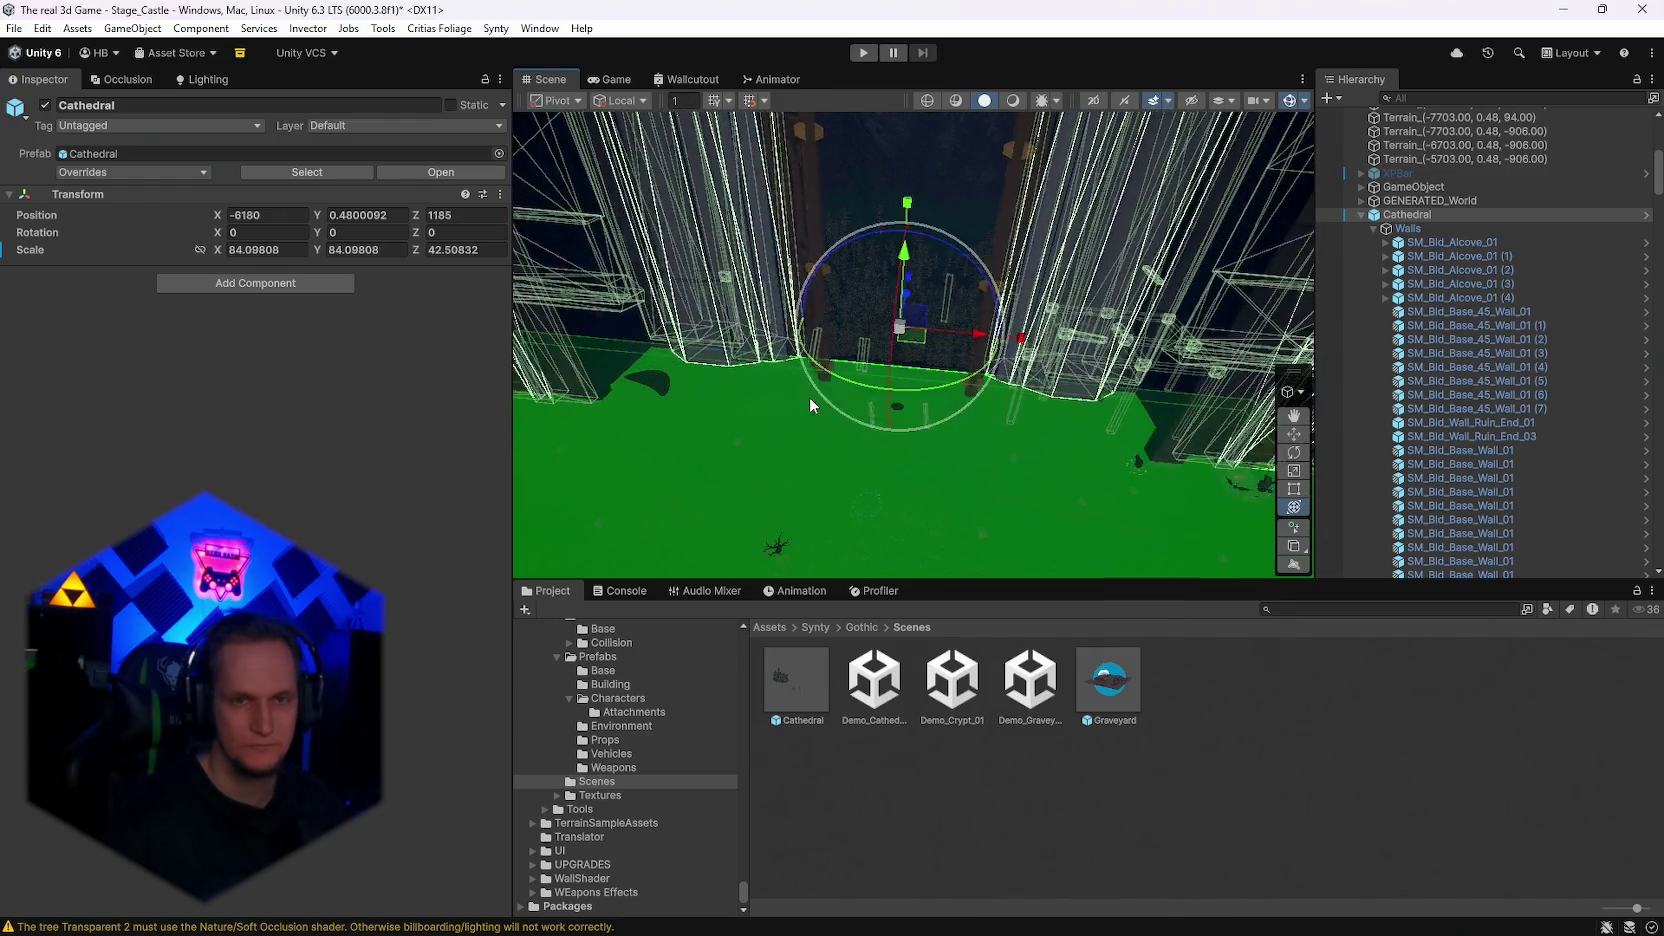
mouse_move(809, 397)
left_mouse_down()
mouse_move(1456, 374)
mouse_move(1431, 399)
mouse_move(1537, 390)
mouse_move(32, 376)
mouse_move(432, 315)
mouse_move(462, 343)
mouse_move(421, 390)
mouse_move(470, 350)
mouse_move(669, 301)
mouse_move(396, 291)
mouse_move(187, 247)
mouse_move(90, 172)
mouse_move(30, 180)
mouse_move(1606, 224)
mouse_move(1566, 256)
mouse_move(820, 318)
mouse_move(75, 302)
mouse_move(231, 424)
mouse_move(544, 452)
left_mouse_up()
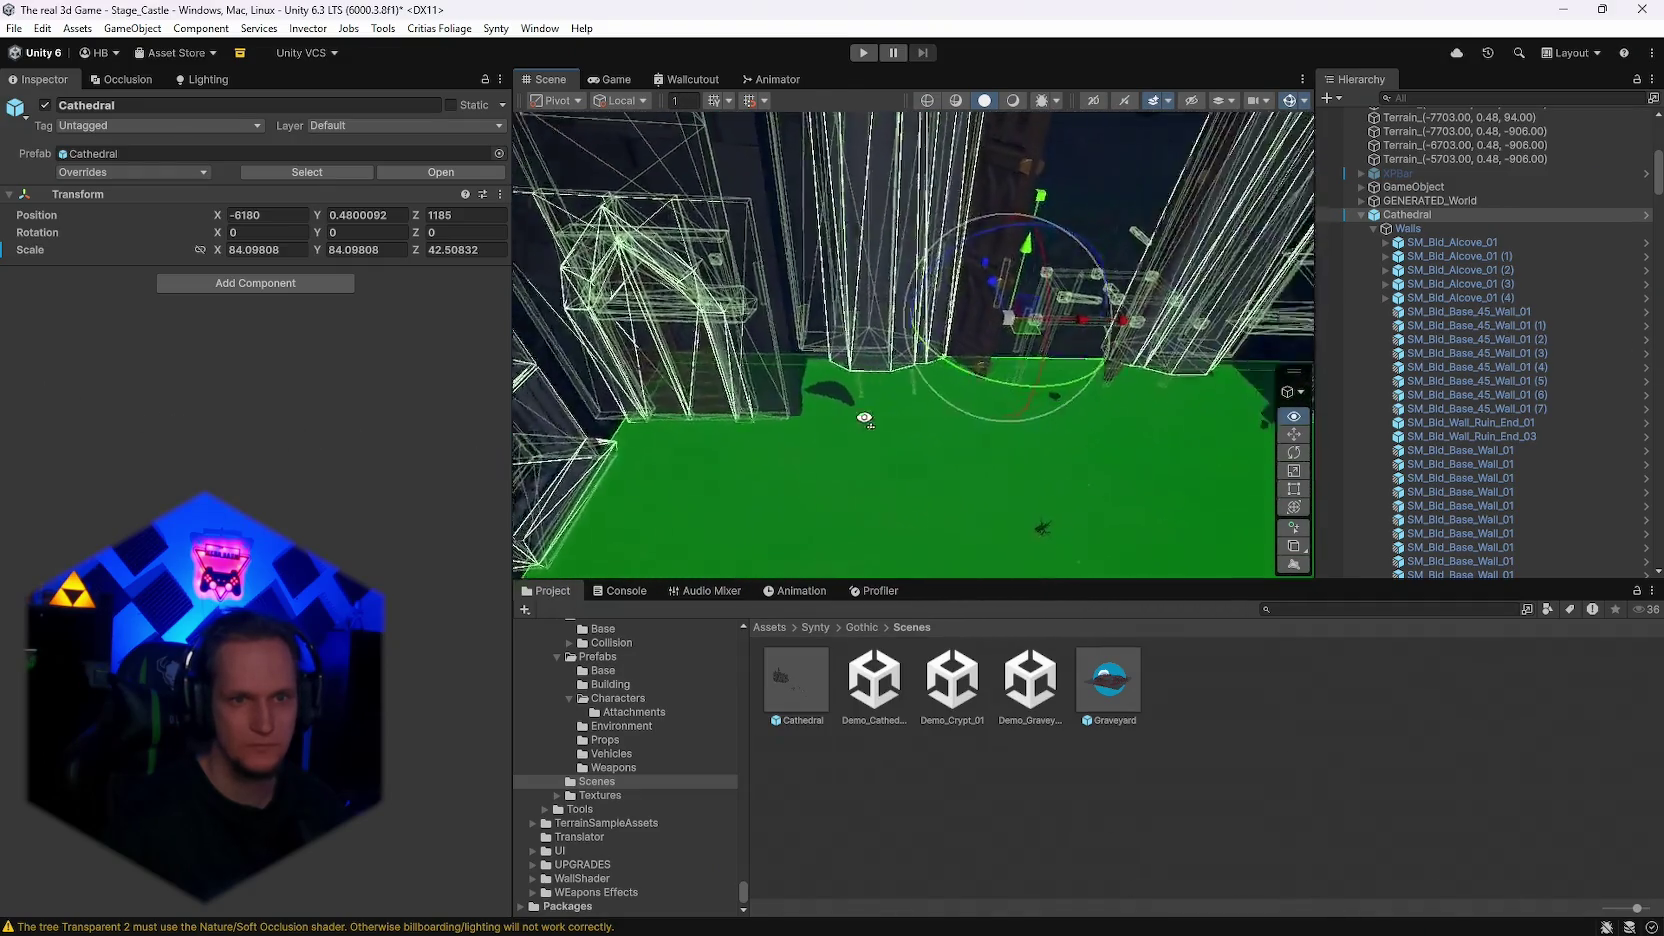
left_click_drag(865, 418, 888, 433)
left_click_drag(1030, 287, 1166, 313)
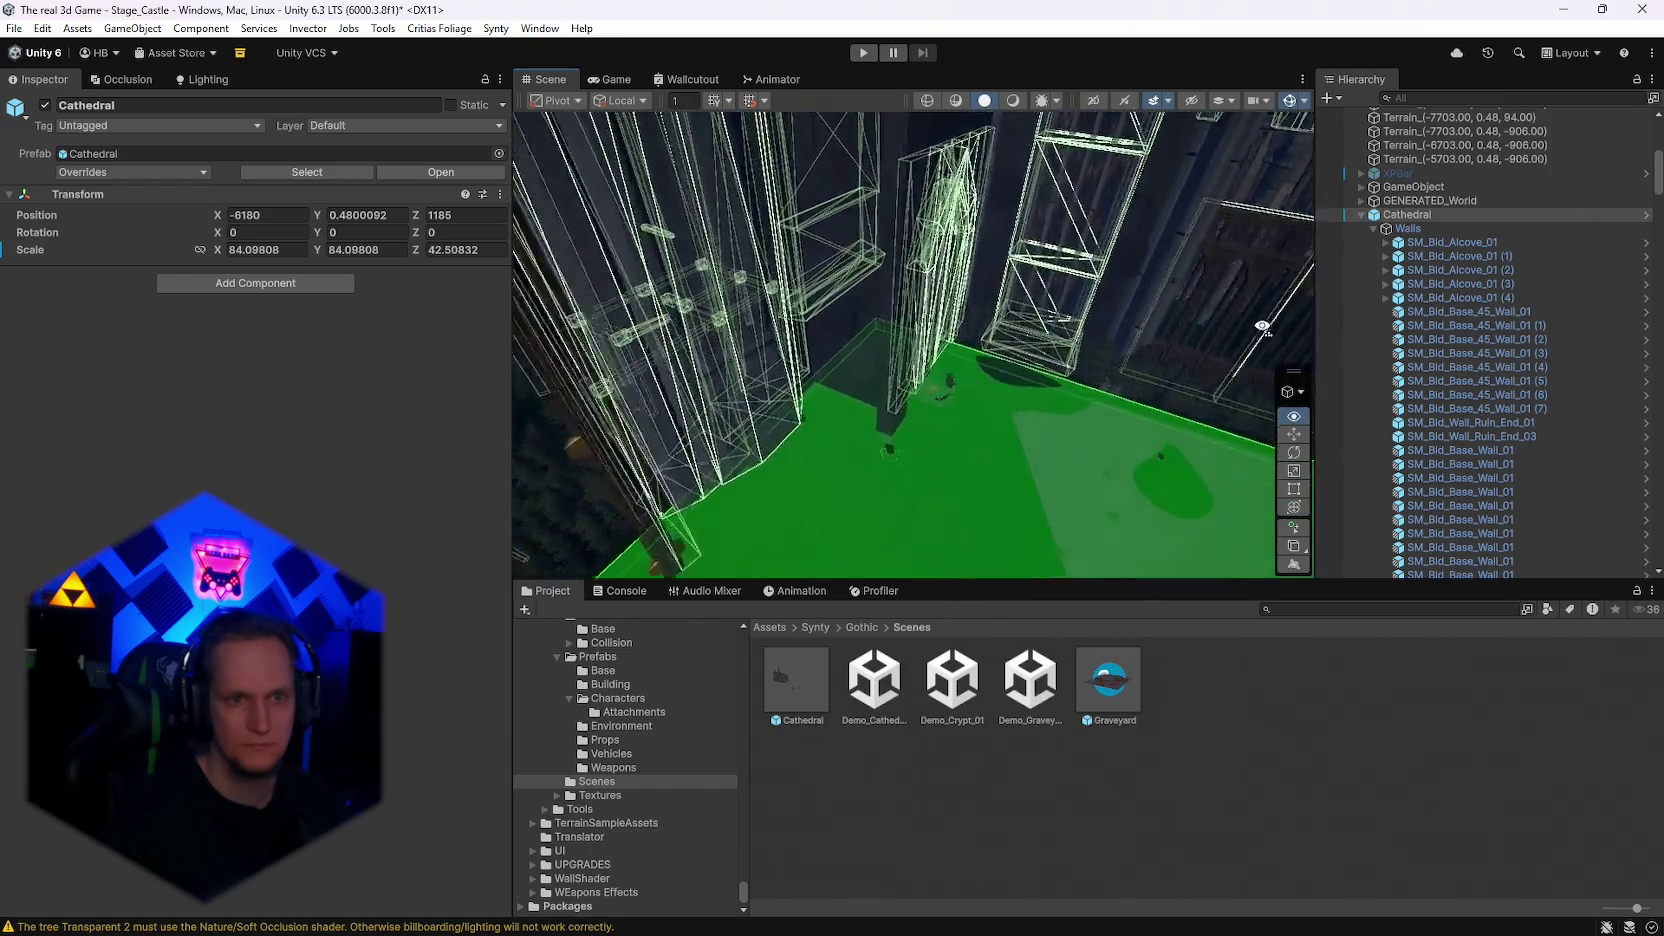
left_click_drag(1098, 343, 1109, 343)
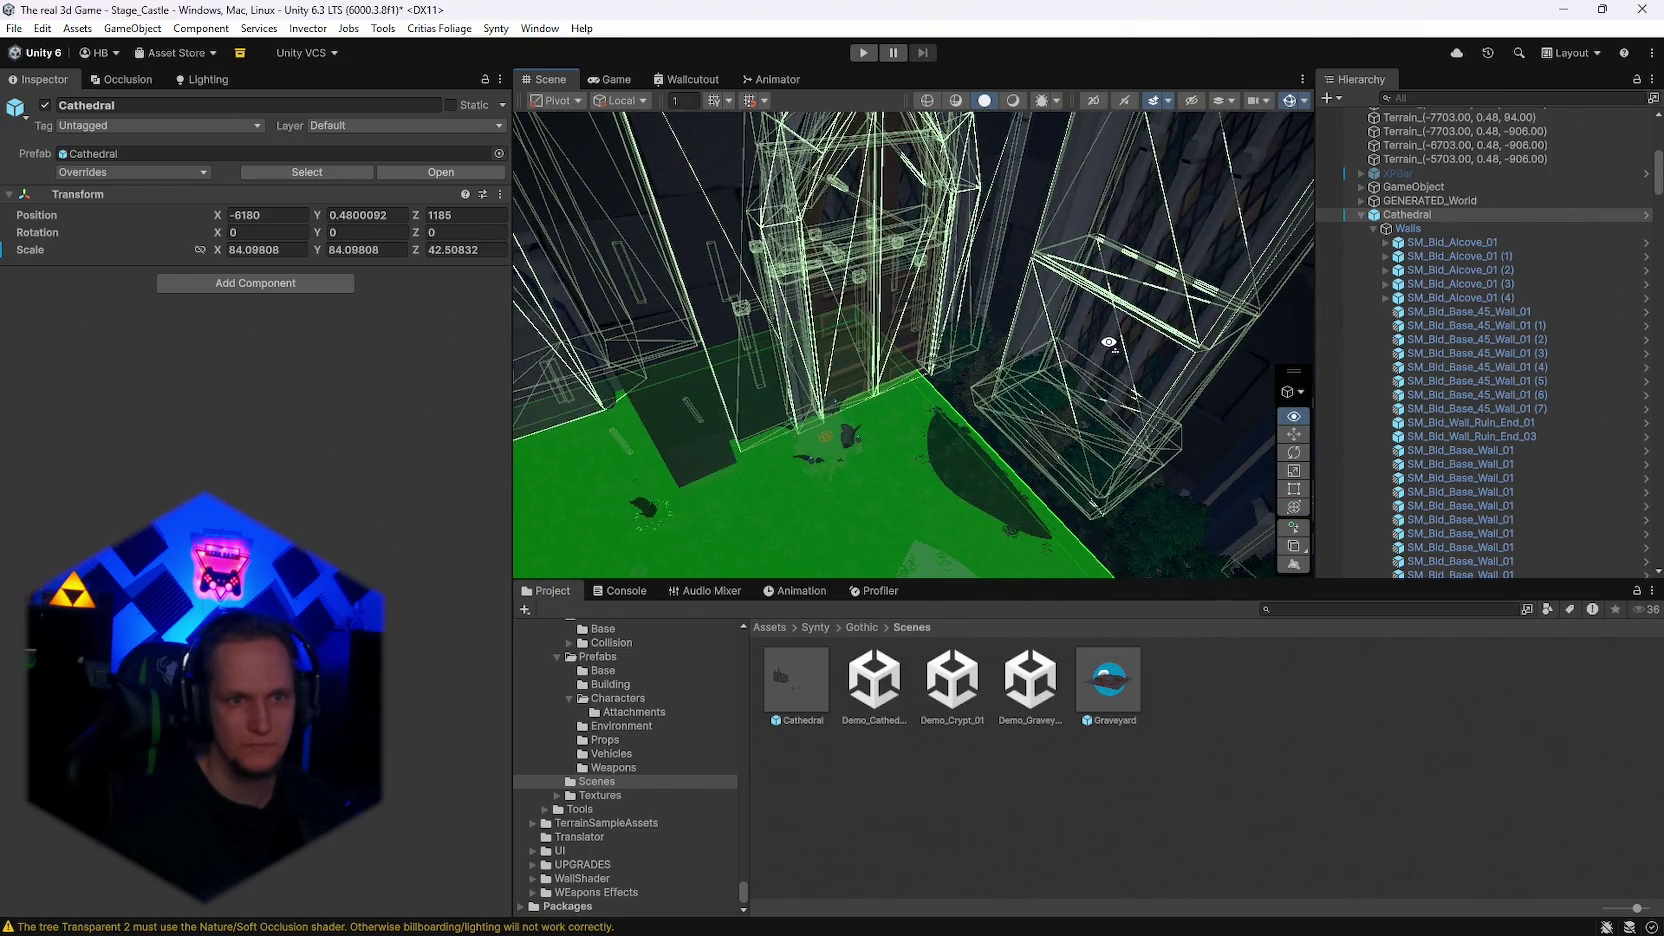
left_click_drag(930, 328, 962, 324)
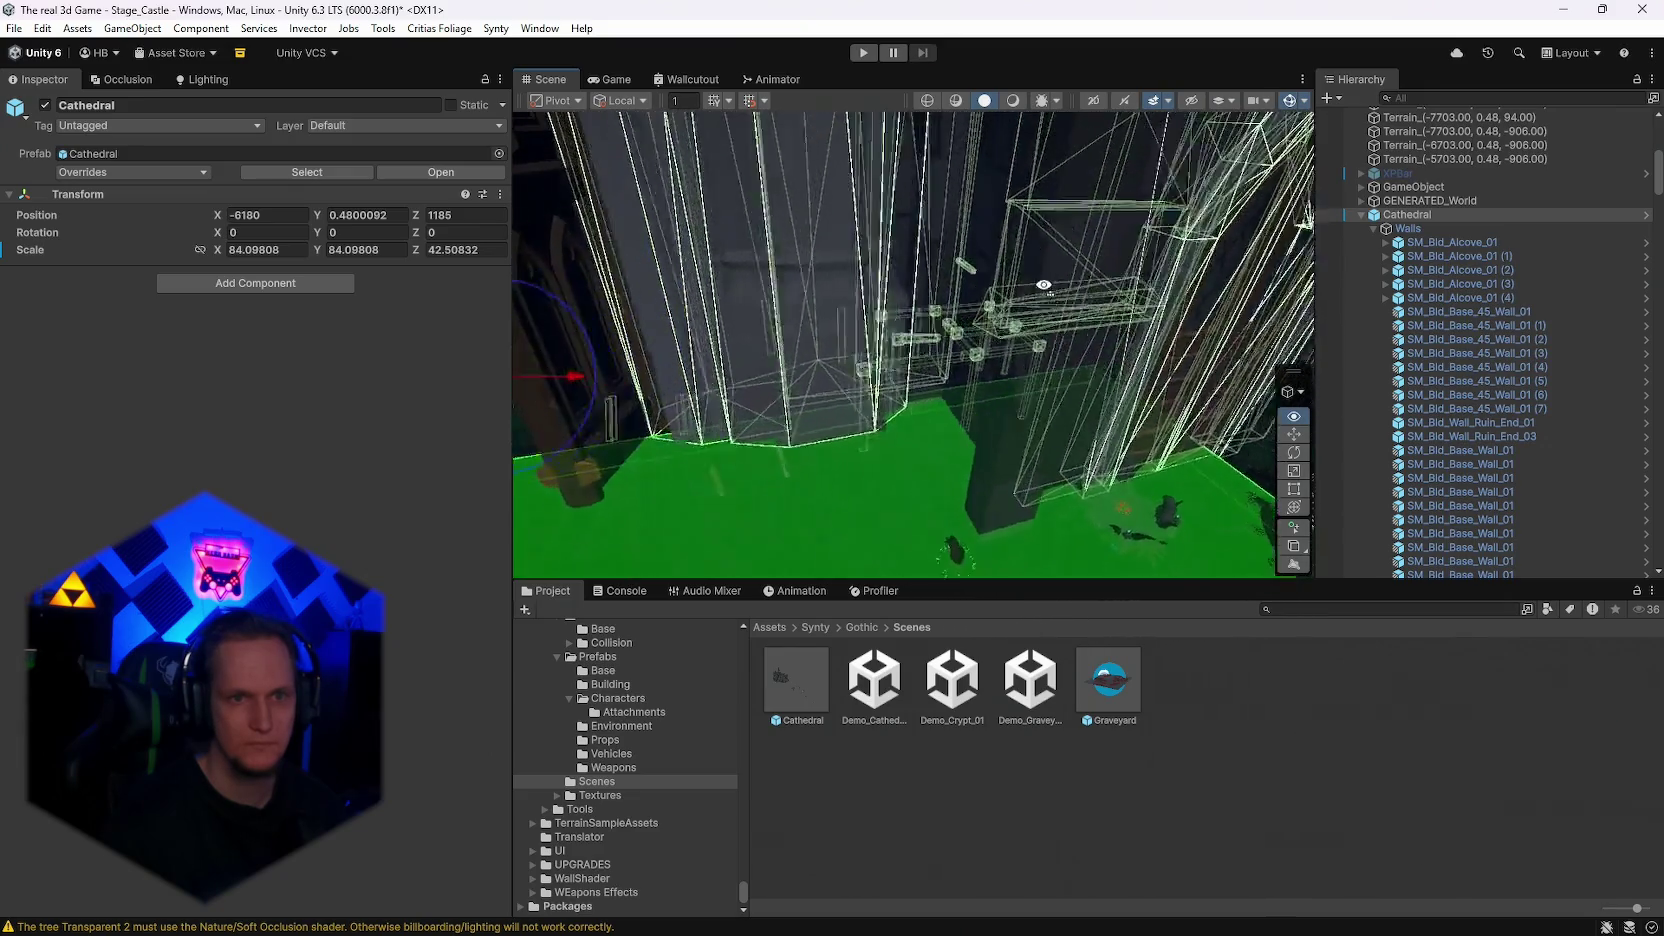
mouse_move(1043, 285)
left_mouse_down()
mouse_move(969, 244)
mouse_move(886, 289)
left_mouse_up()
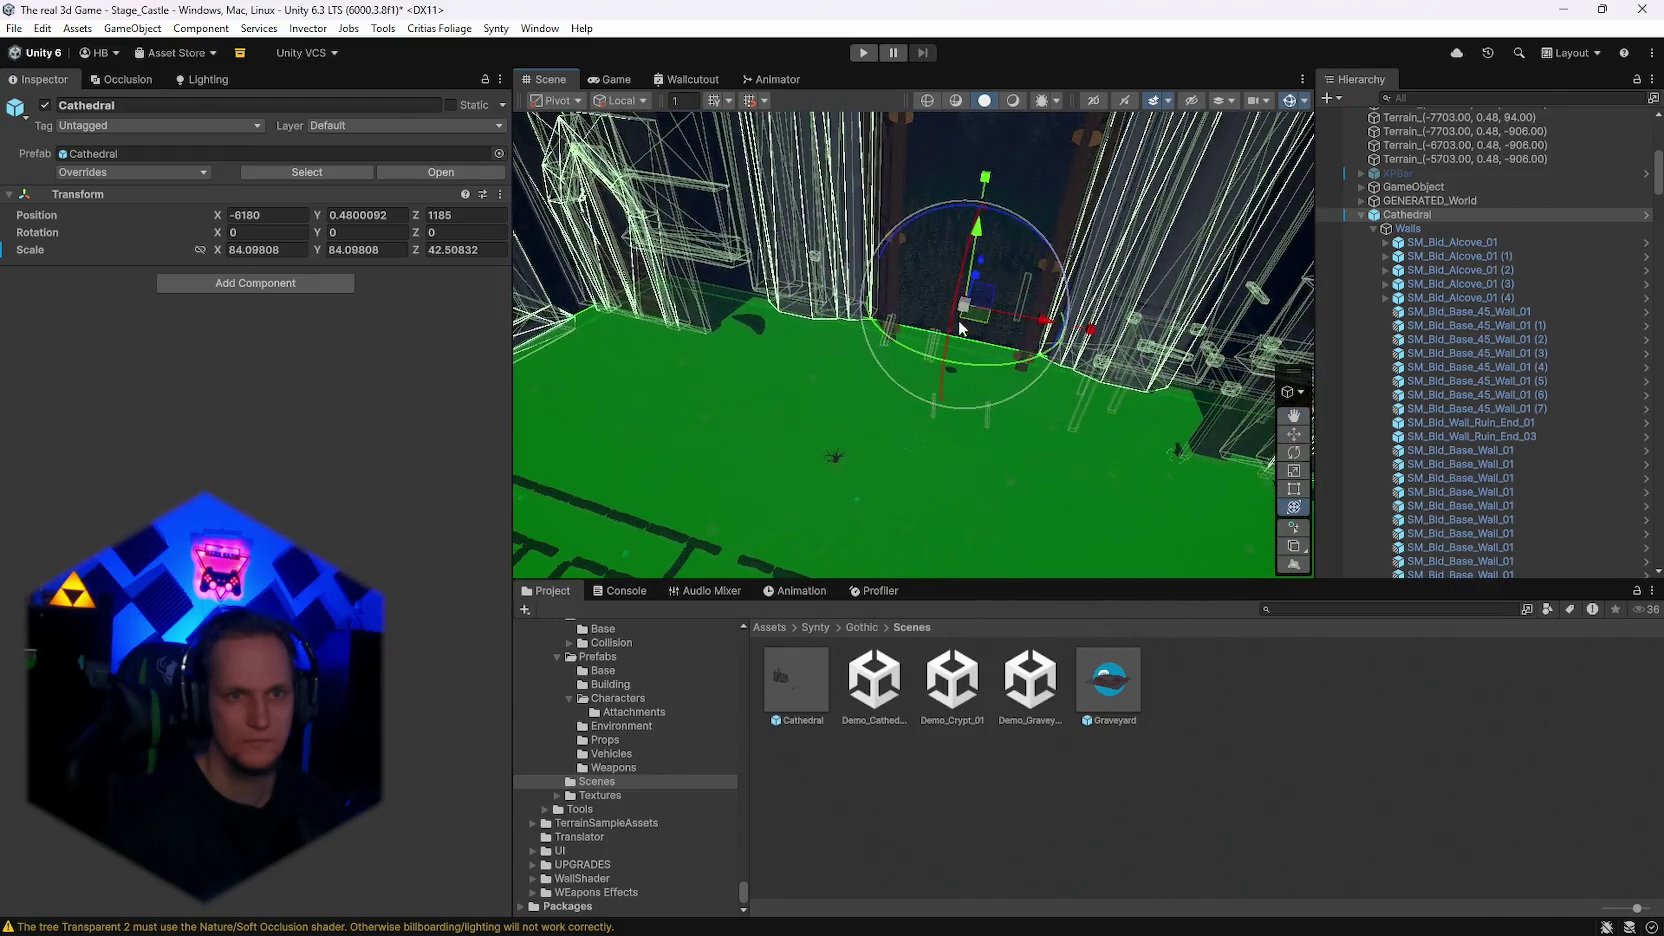
mouse_move(965, 314)
left_mouse_down()
mouse_move(429, 317)
mouse_move(285, 346)
mouse_move(155, 257)
mouse_move(27, 250)
mouse_move(1650, 275)
mouse_move(1540, 306)
mouse_move(68, 183)
mouse_move(1450, 266)
mouse_move(57, 299)
mouse_move(1013, 425)
mouse_move(348, 417)
mouse_move(390, 435)
mouse_move(985, 413)
mouse_move(1382, 365)
mouse_move(191, 393)
mouse_move(417, 398)
mouse_move(437, 364)
mouse_move(416, 364)
mouse_move(538, 395)
left_mouse_up()
mouse_move(672, 362)
left_mouse_down()
mouse_move(777, 344)
mouse_move(947, 366)
left_mouse_up()
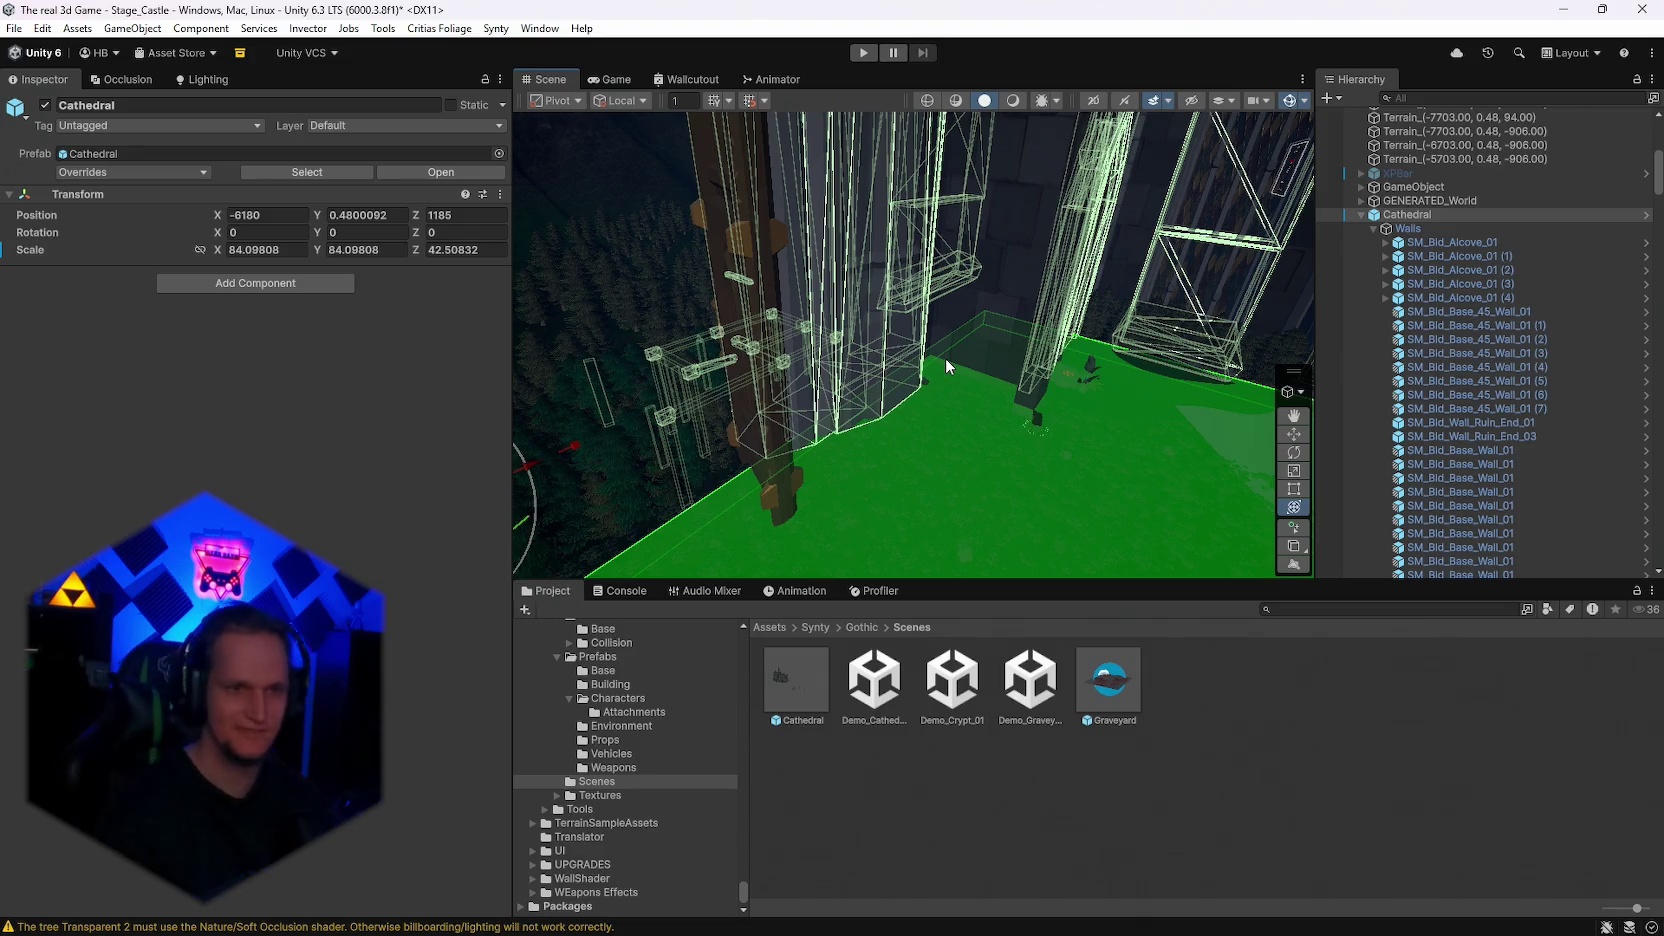
Step: Turn off the collider overlay and lower the Cathedral to Y position -9.5
mouse_move(945, 358)
left_mouse_down()
mouse_move(1378, 422)
mouse_move(1434, 361)
mouse_move(1444, 403)
mouse_move(1078, 390)
left_mouse_up()
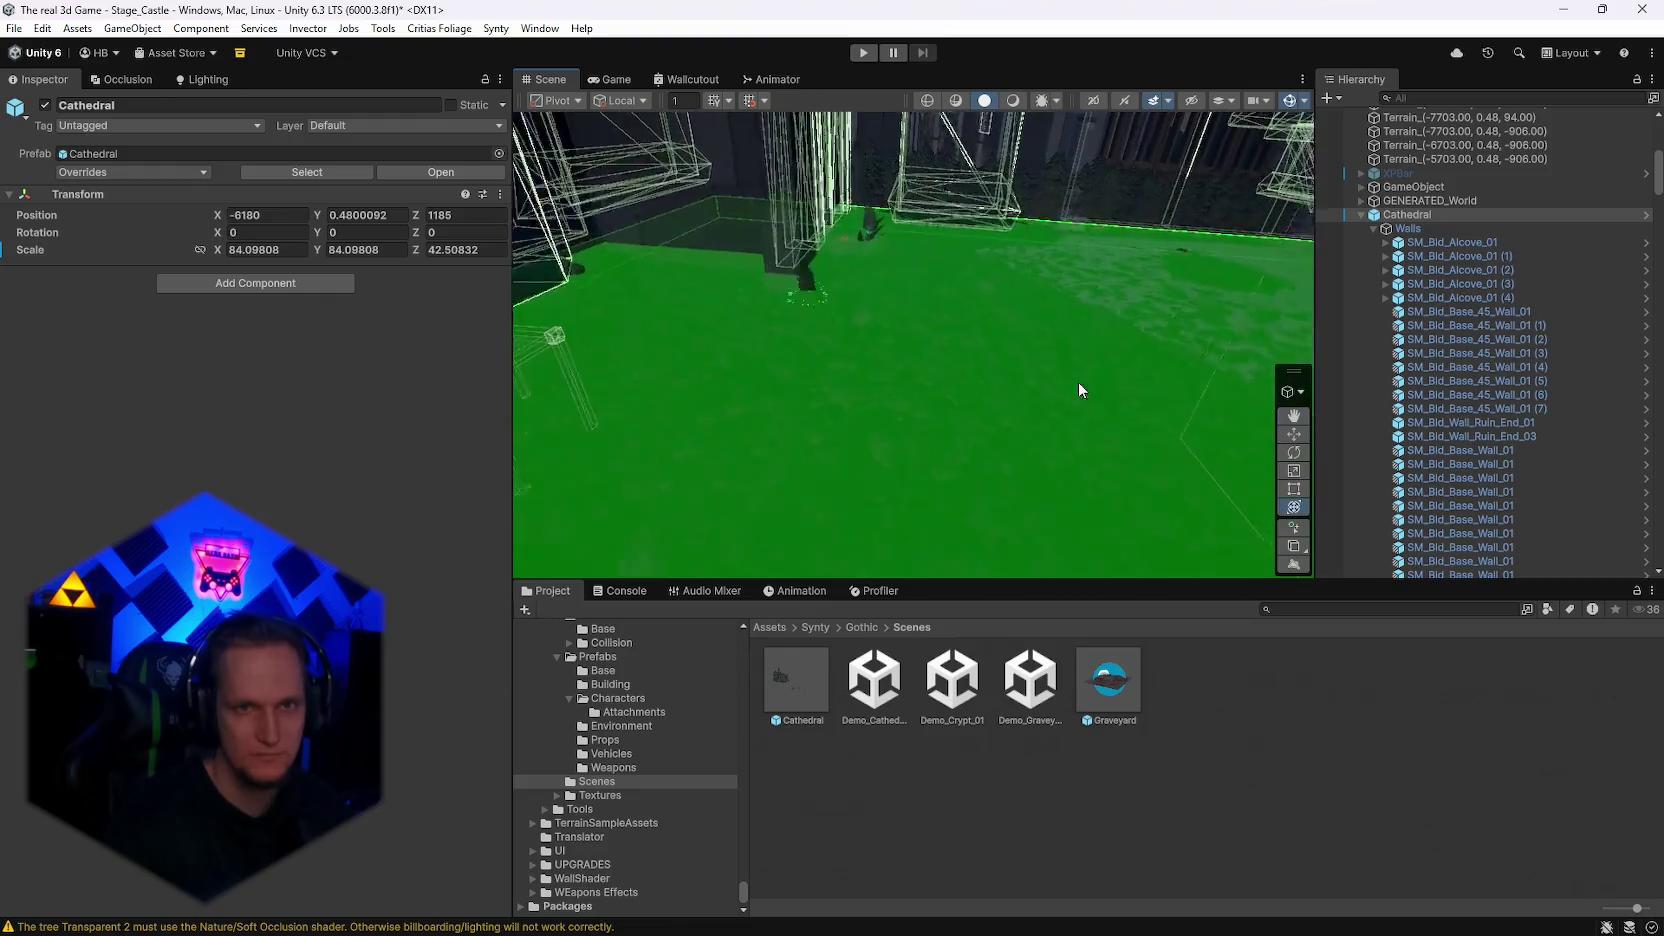
left_click(1298, 108)
mouse_move(984, 371)
left_mouse_down()
mouse_move(984, 334)
mouse_move(434, 228)
mouse_move(822, 250)
left_mouse_up()
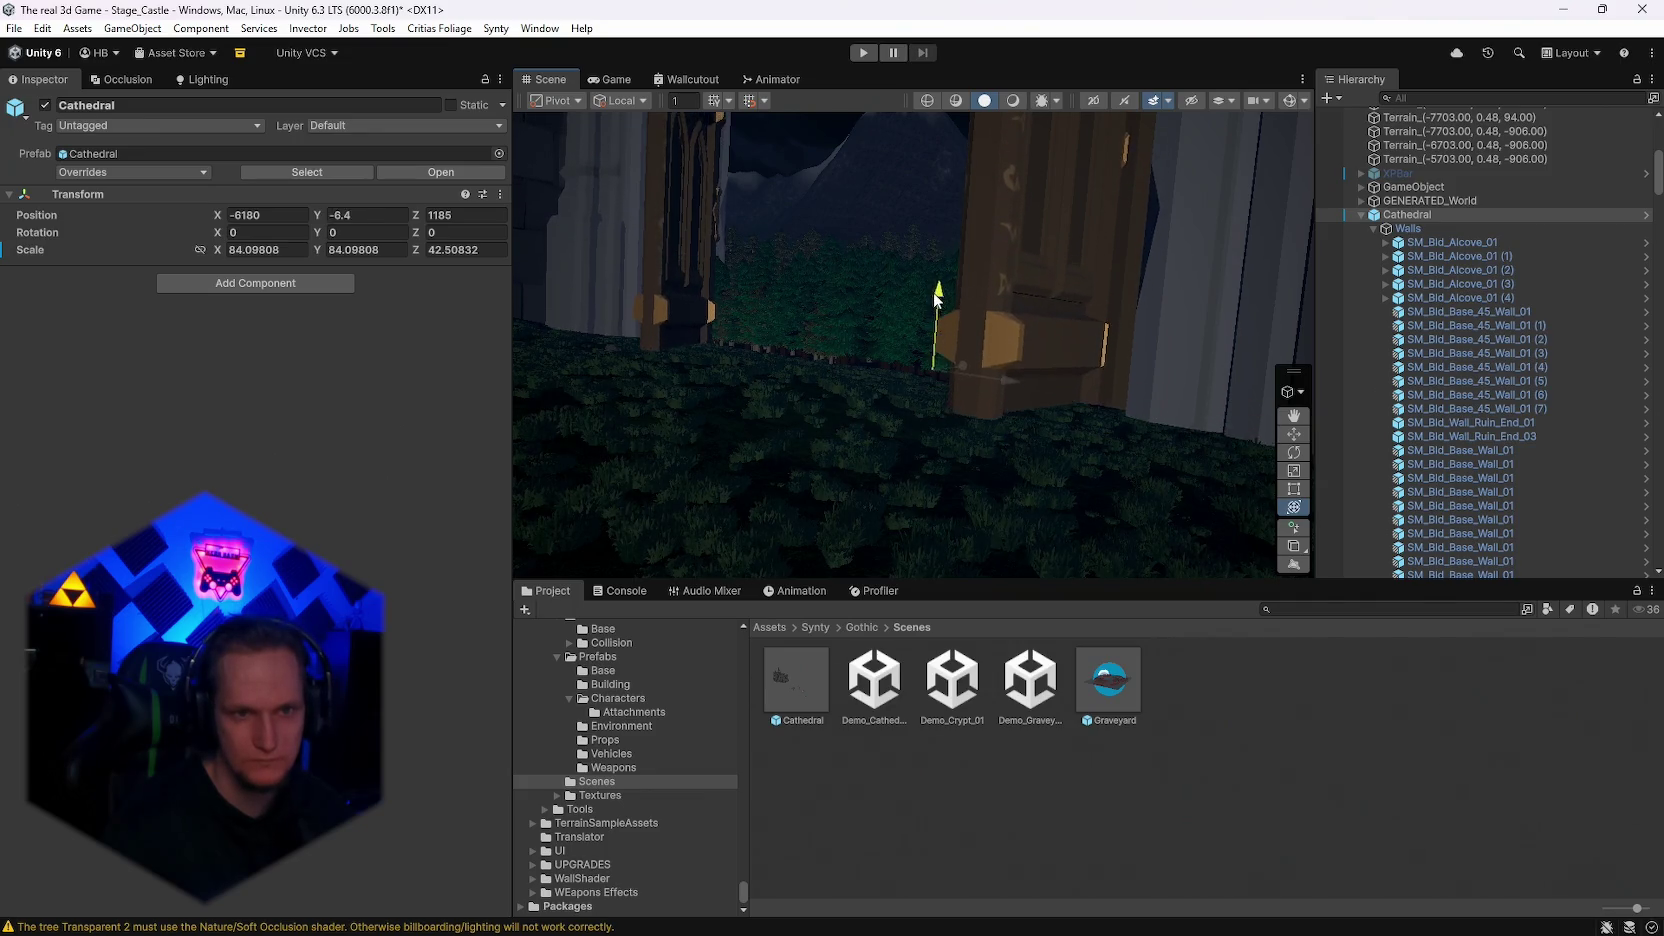
mouse_move(937, 297)
left_mouse_down()
mouse_move(854, 382)
mouse_move(743, 230)
mouse_move(250, 244)
mouse_move(191, 274)
mouse_move(168, 338)
mouse_move(156, 283)
mouse_move(1653, 268)
mouse_move(46, 239)
mouse_move(313, 265)
mouse_move(474, 213)
mouse_move(445, 298)
mouse_move(378, 306)
mouse_move(176, 316)
mouse_move(140, 244)
mouse_move(154, 241)
left_mouse_up()
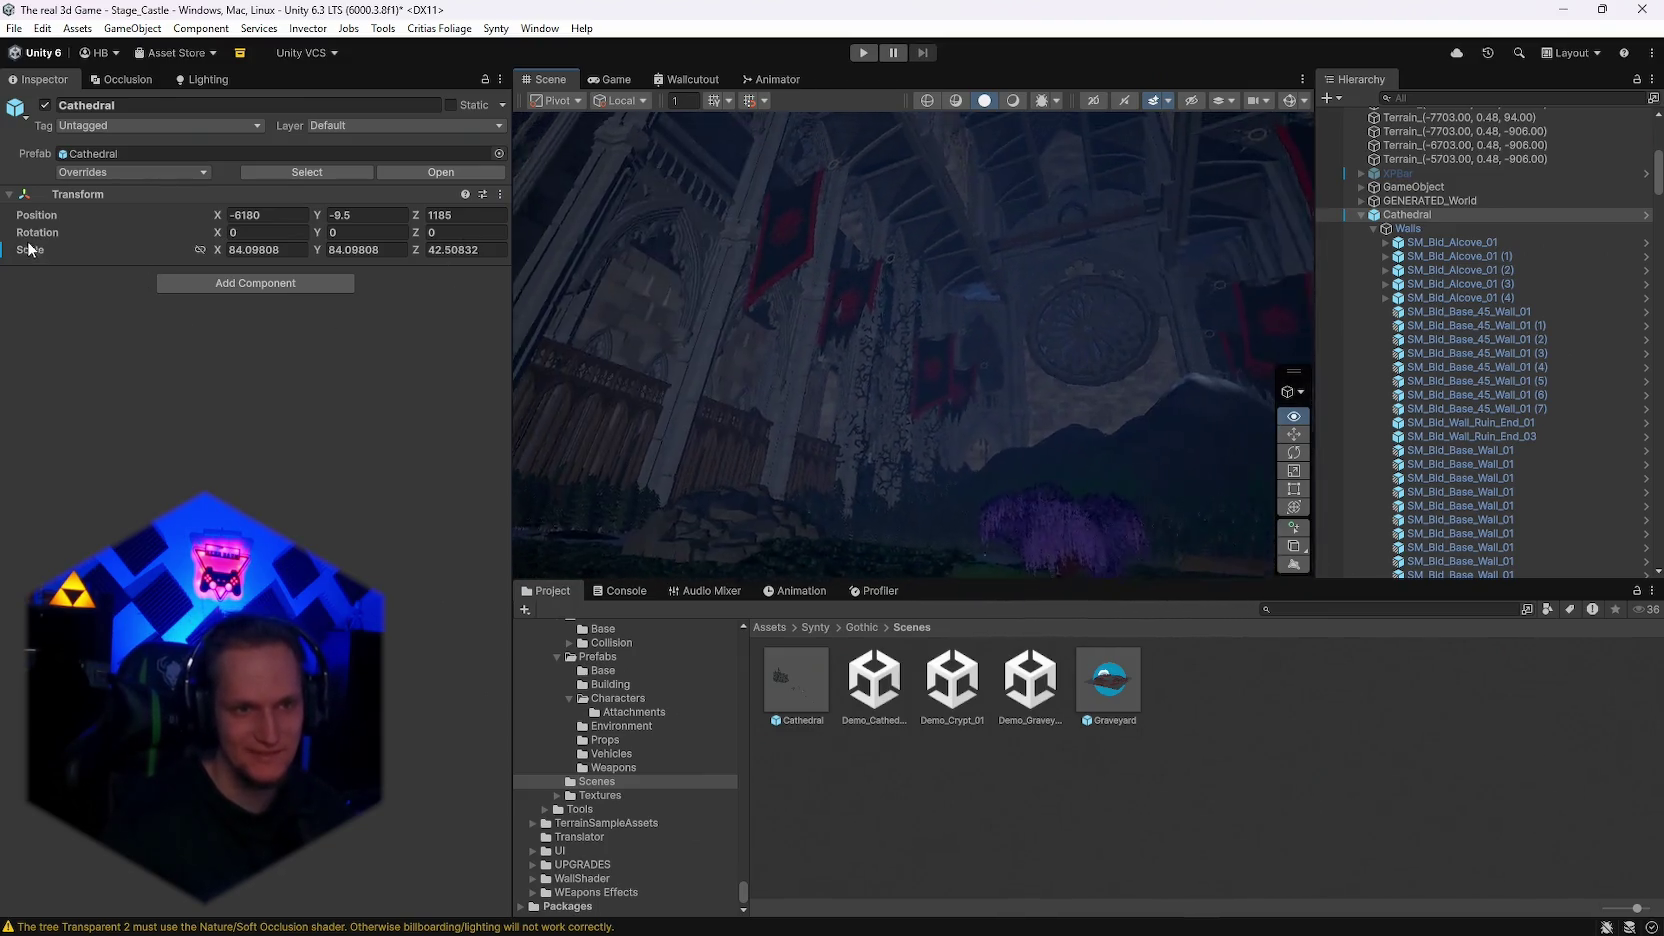
left_click_drag(1543, 312, 213, 380)
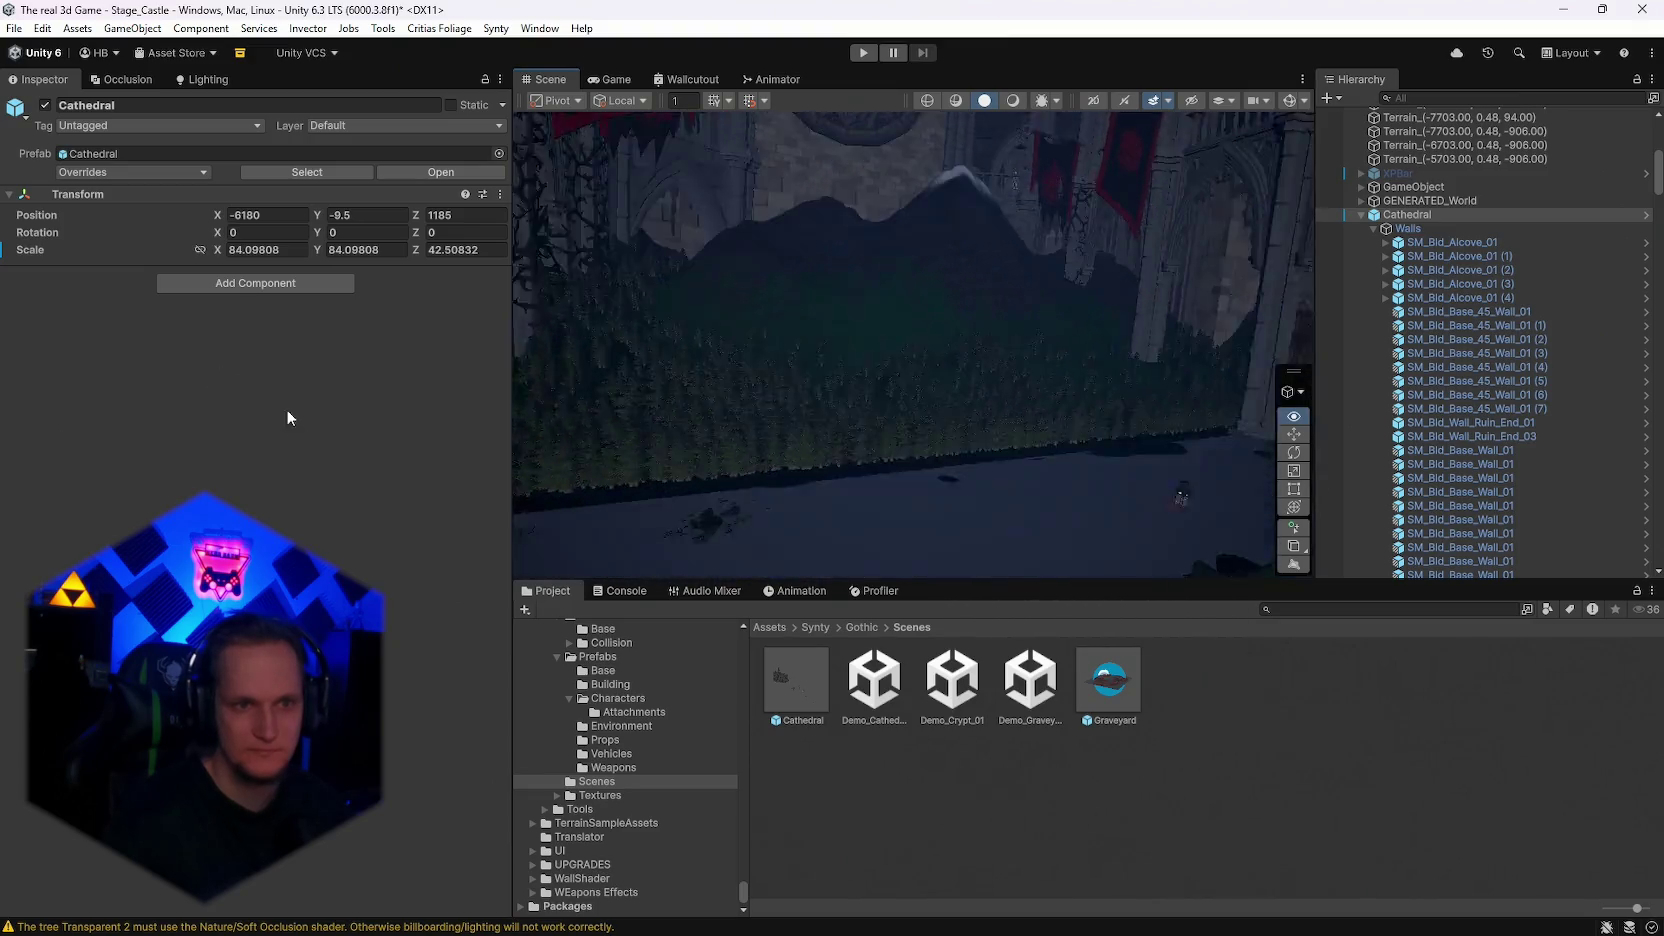
mouse_move(783, 391)
left_mouse_down()
mouse_move(854, 394)
mouse_move(873, 453)
mouse_move(671, 423)
mouse_move(598, 323)
mouse_move(573, 187)
mouse_move(643, 312)
mouse_move(339, 490)
mouse_move(523, 647)
mouse_move(480, 676)
mouse_move(1485, 526)
mouse_move(1606, 524)
left_mouse_up()
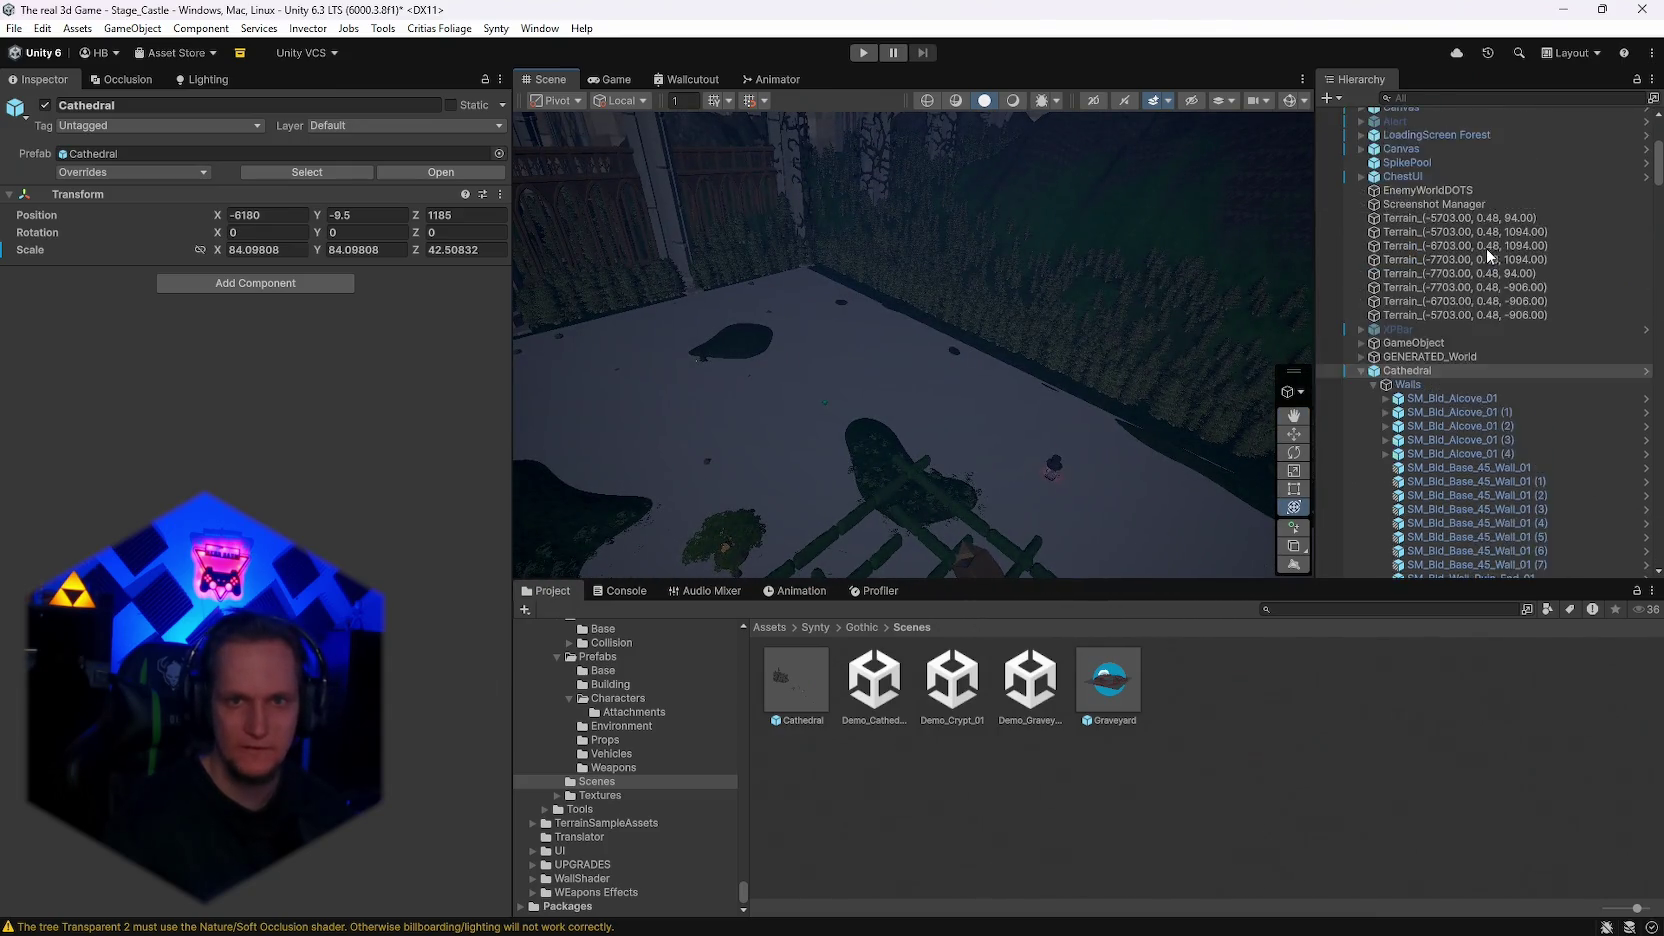
Step: Select the WorldGen Plane and move it to -435, 6, -84 inside the cathedral
scroll(1500, 262, "up", 10)
left_click(1416, 239)
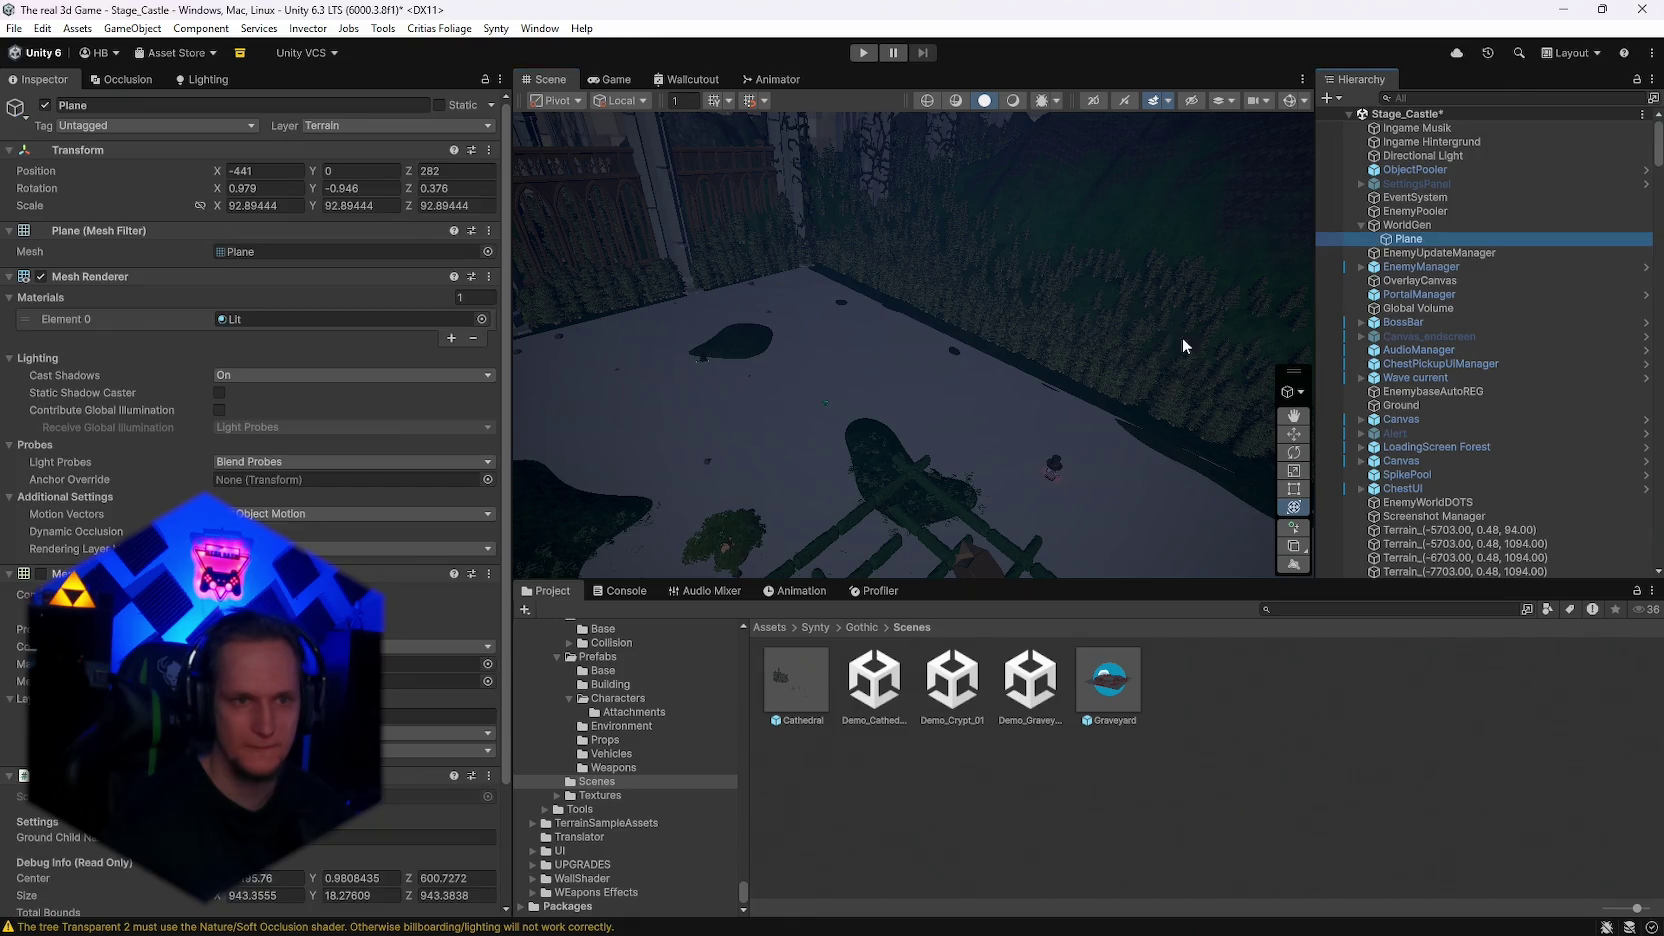
left_click(1288, 100)
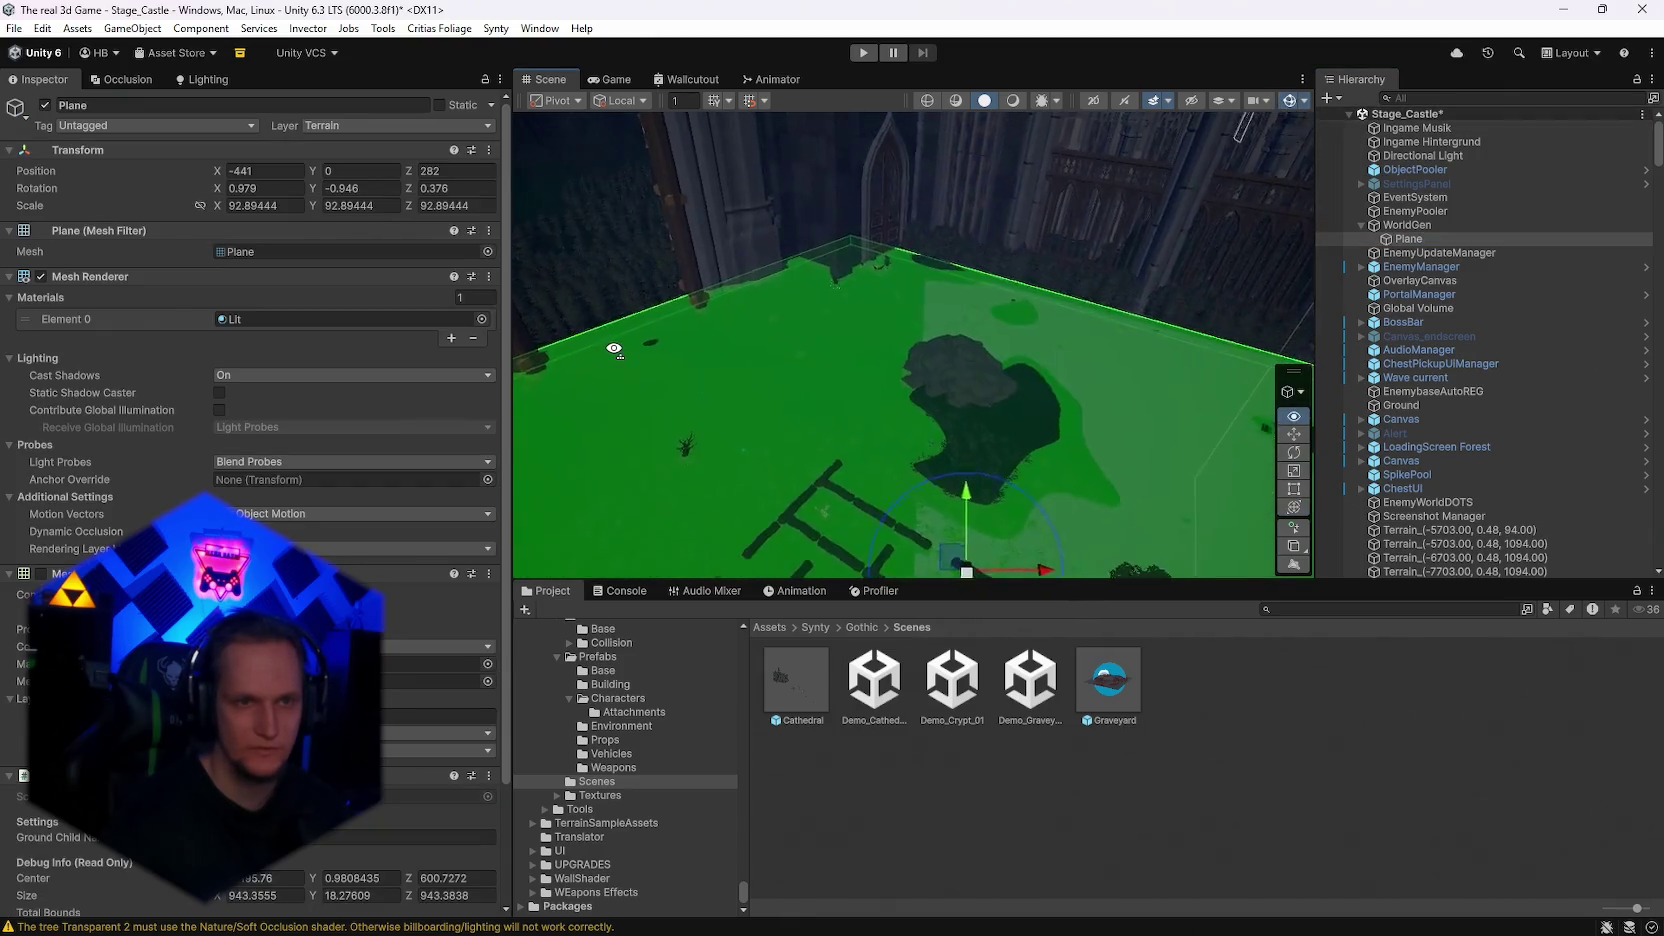
mouse_move(619, 344)
left_mouse_down()
mouse_move(1024, 367)
mouse_move(1069, 328)
left_mouse_up()
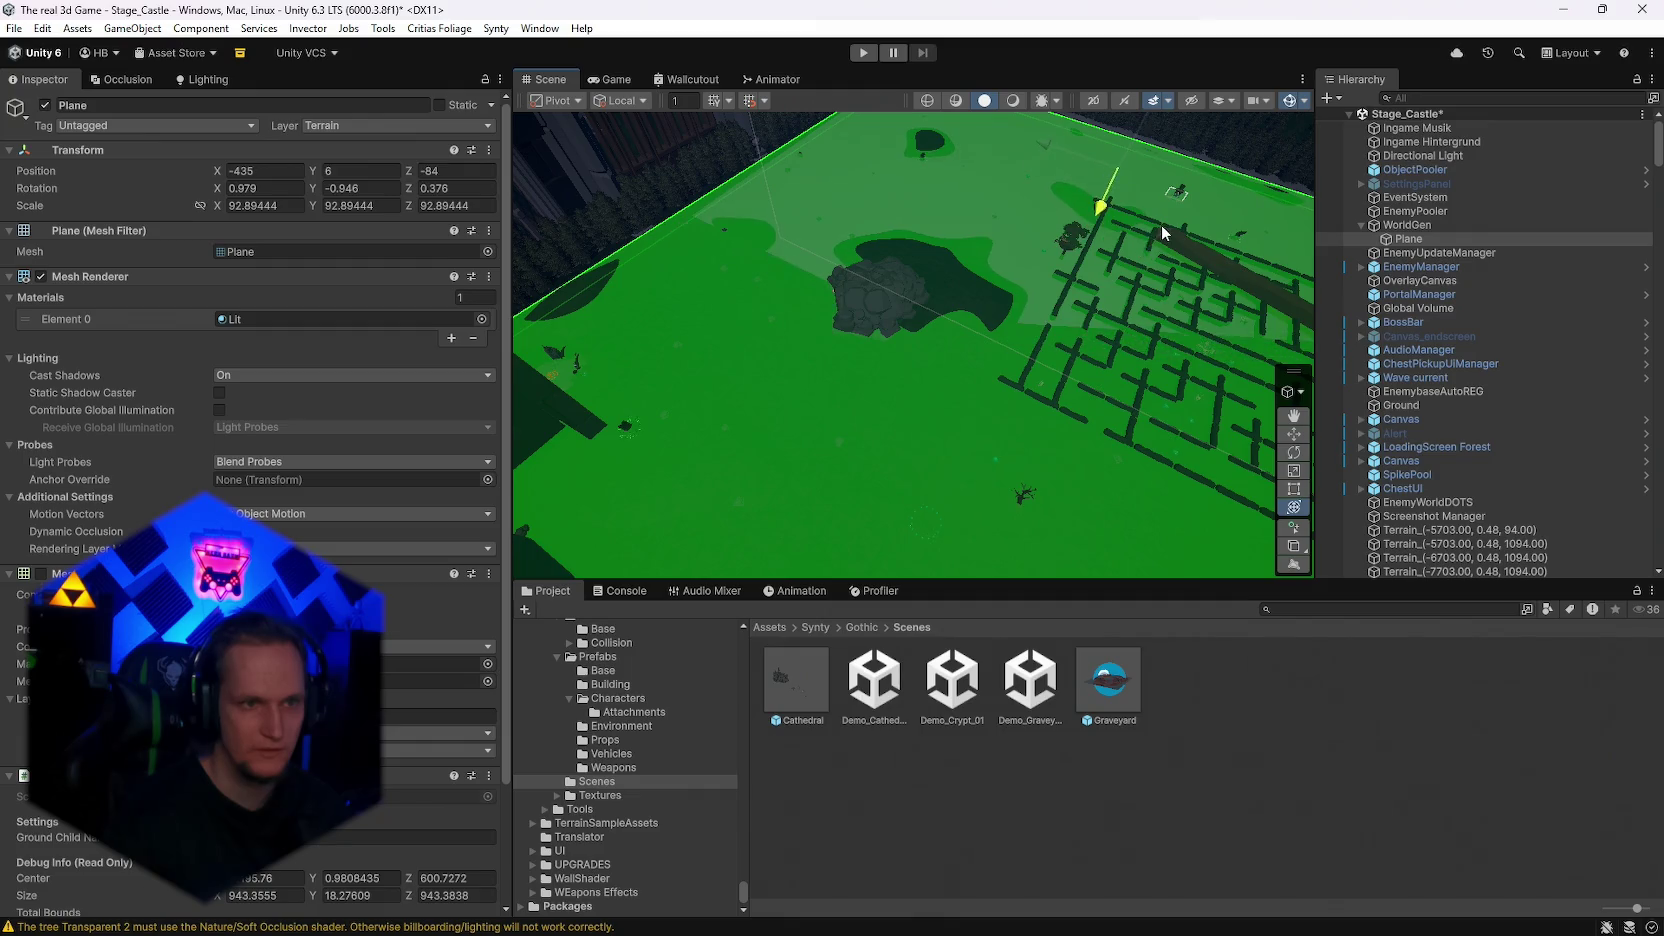
mouse_move(1161, 224)
left_mouse_down()
mouse_move(1092, 212)
mouse_move(725, 244)
left_mouse_up()
scroll(250, 700, "down", 3)
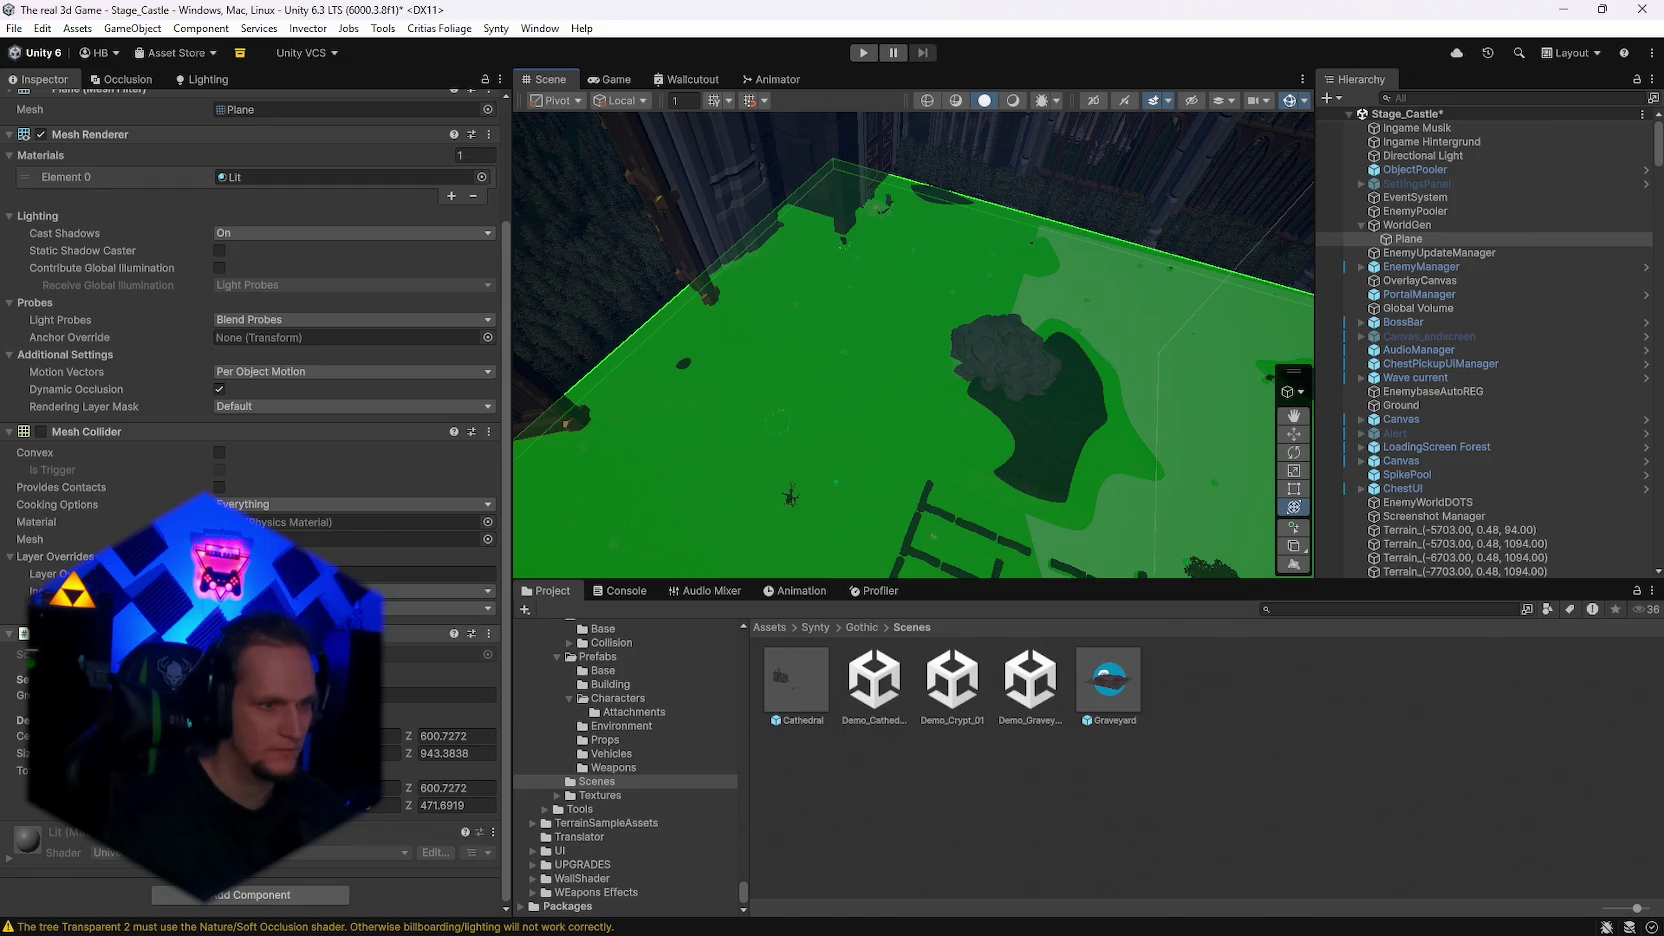
left_click_drag(836, 445, 1212, 220)
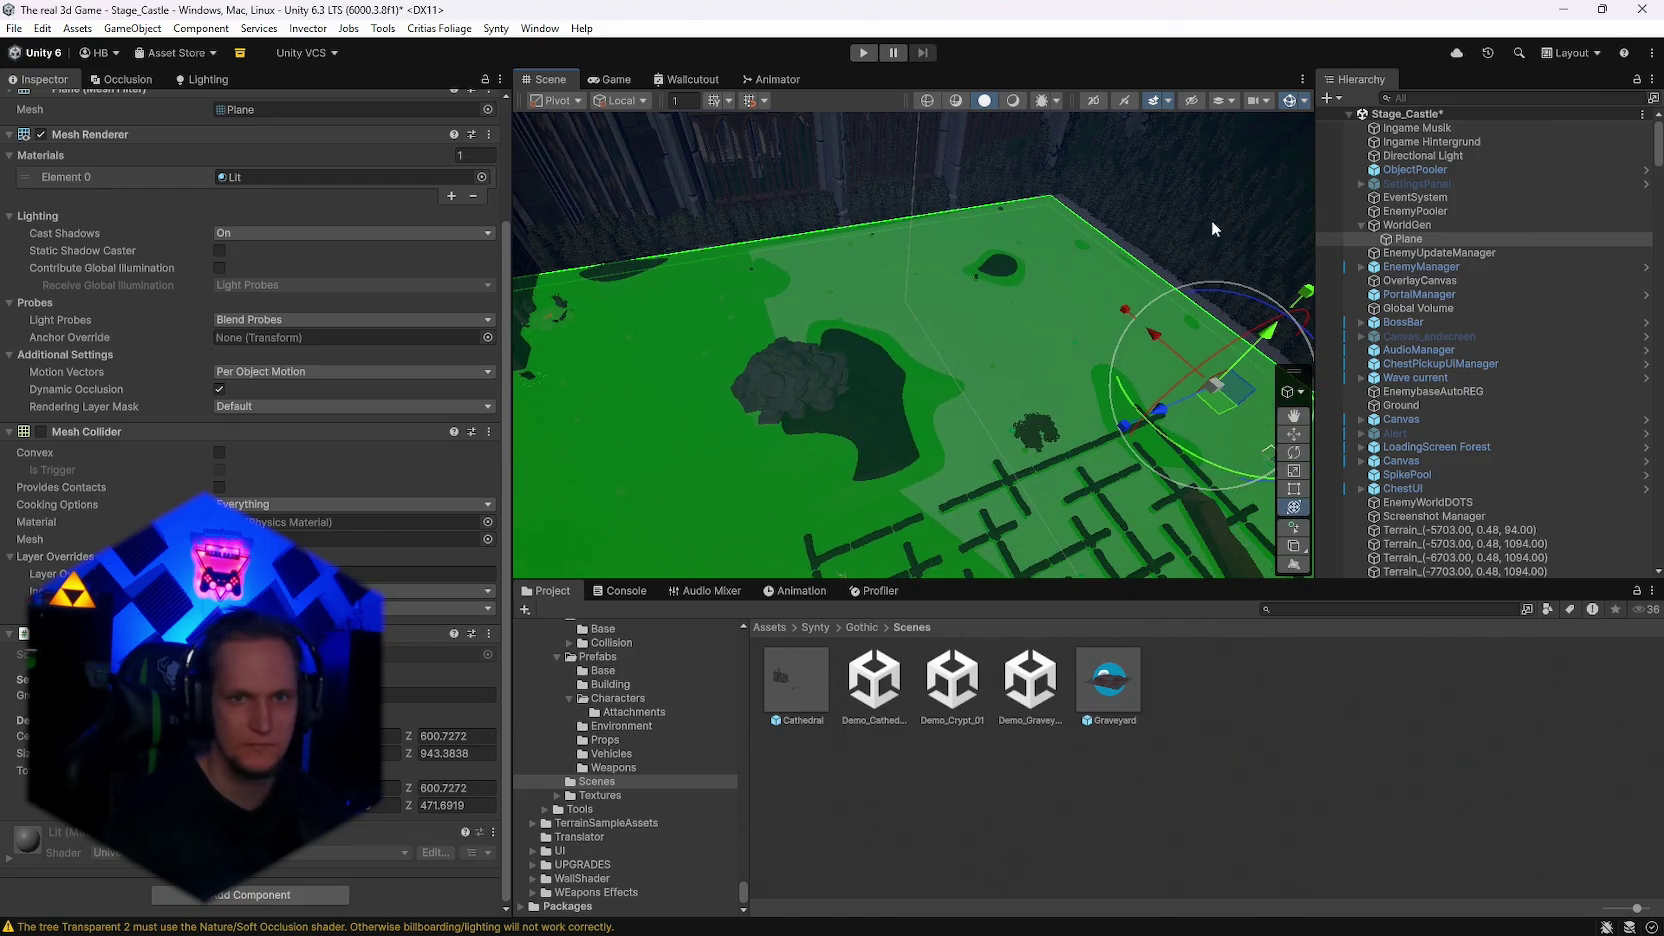
left_click(1287, 103)
left_click(1290, 104)
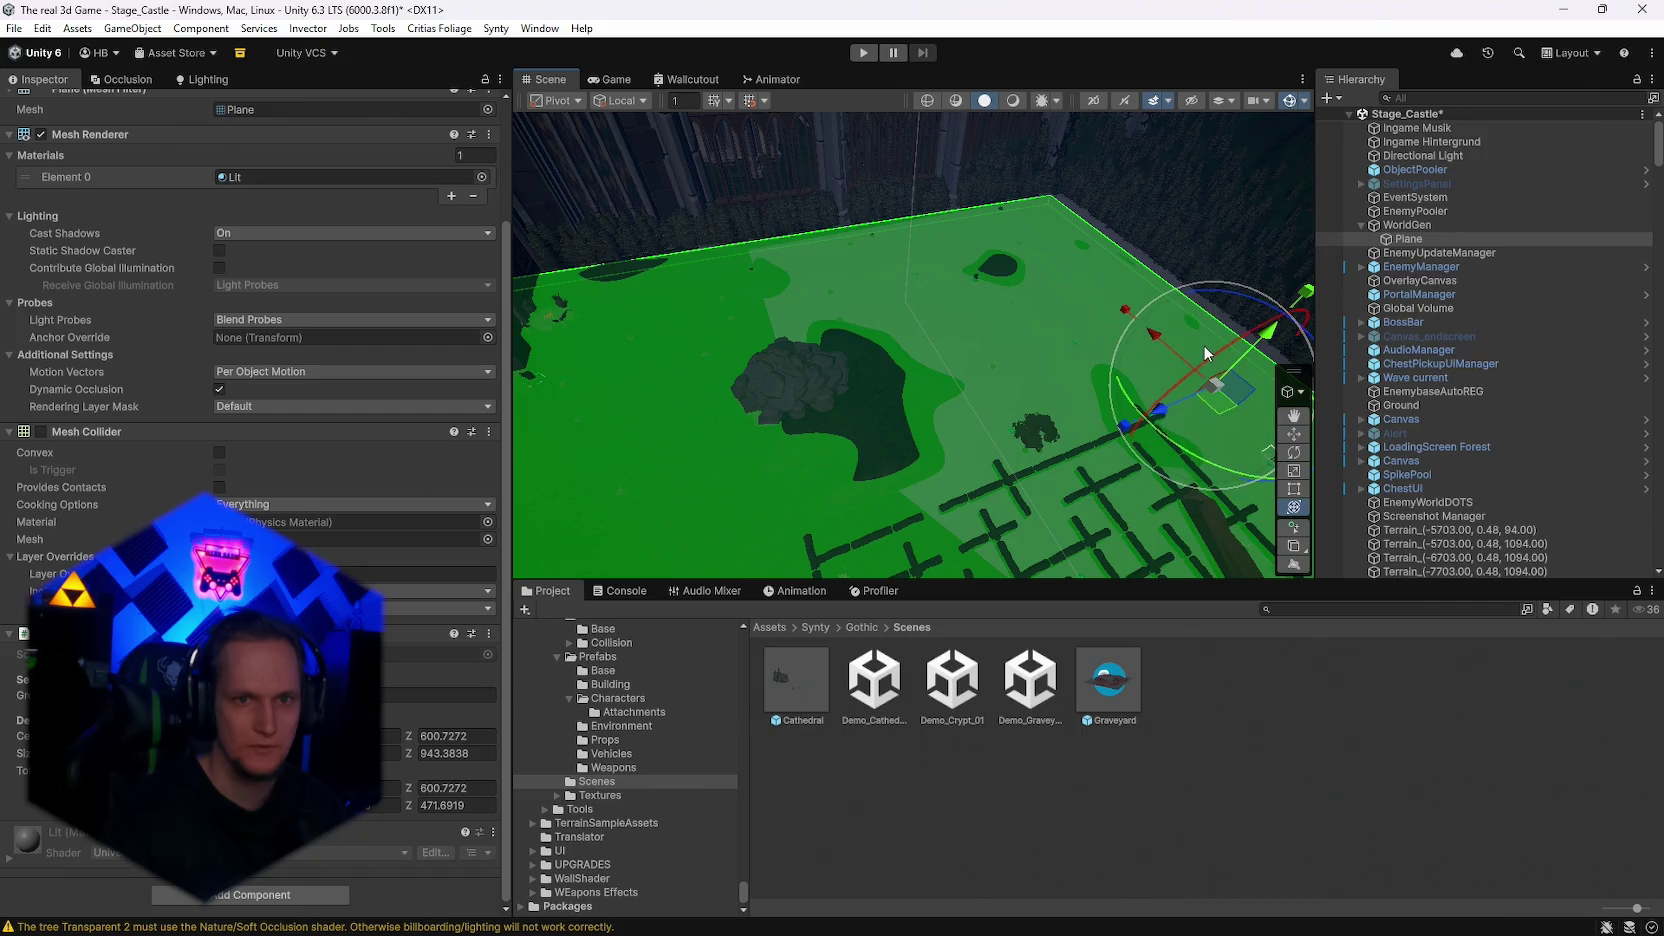